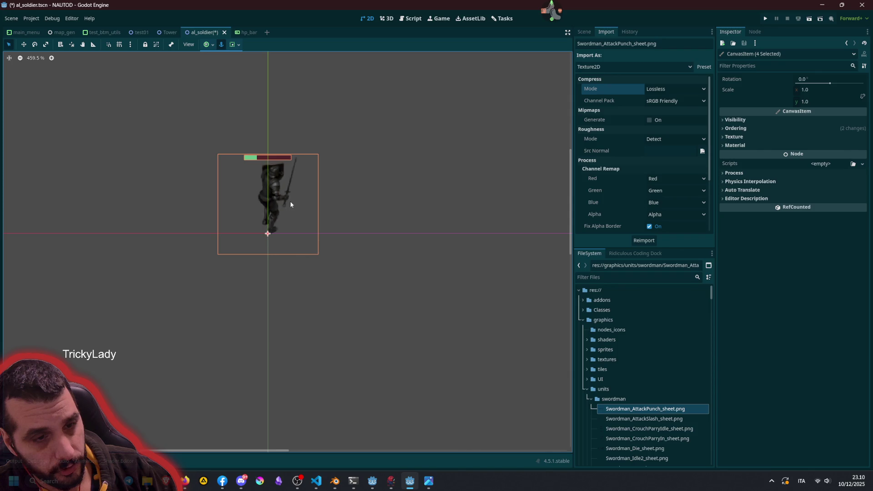
Step: Deselect the soldier nodes by picking an empty spot on the 2D canvas
{"action": "left_click", "coordinate": [382, 235]}
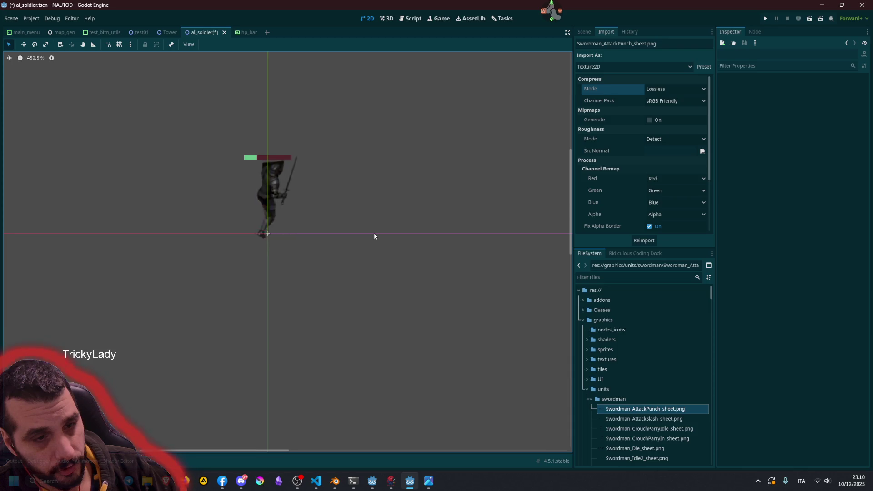
{"action": "mouse_move", "coordinate": [184, 481]}
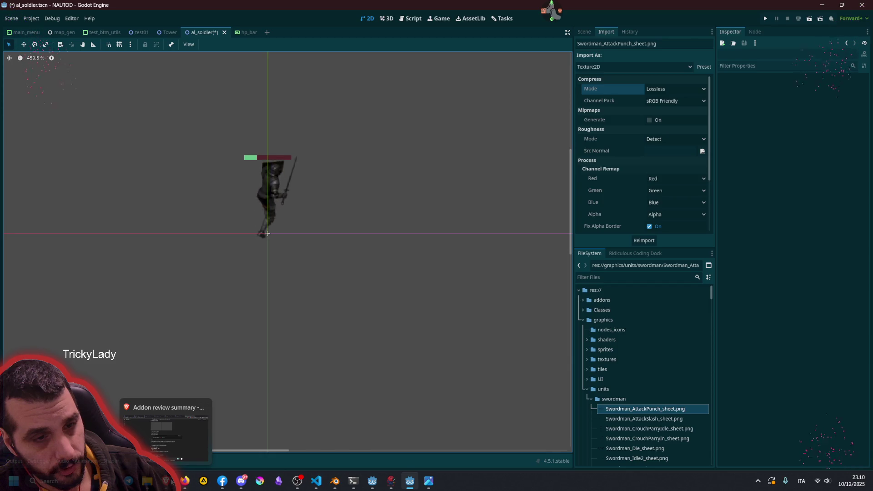
{"action": "left_click", "coordinate": [297, 481]}
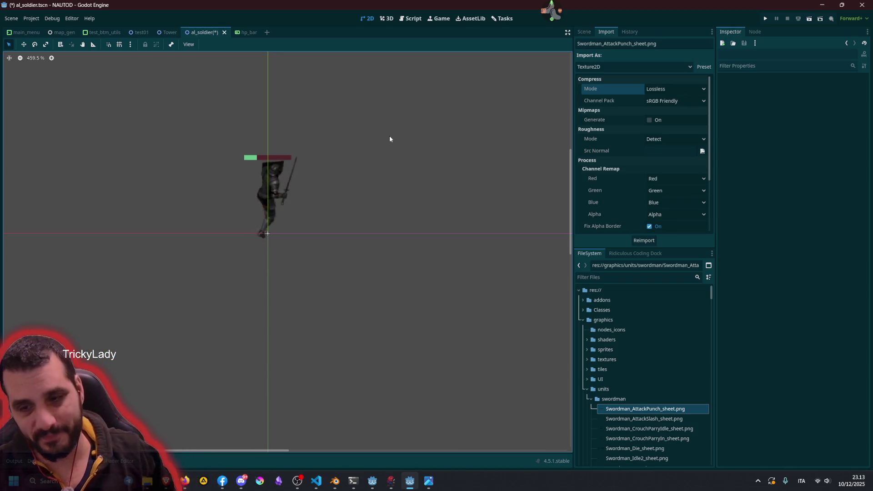
Step: Switch from Godot to the Blender project via the taskbar
{"action": "left_click", "coordinate": [334, 481]}
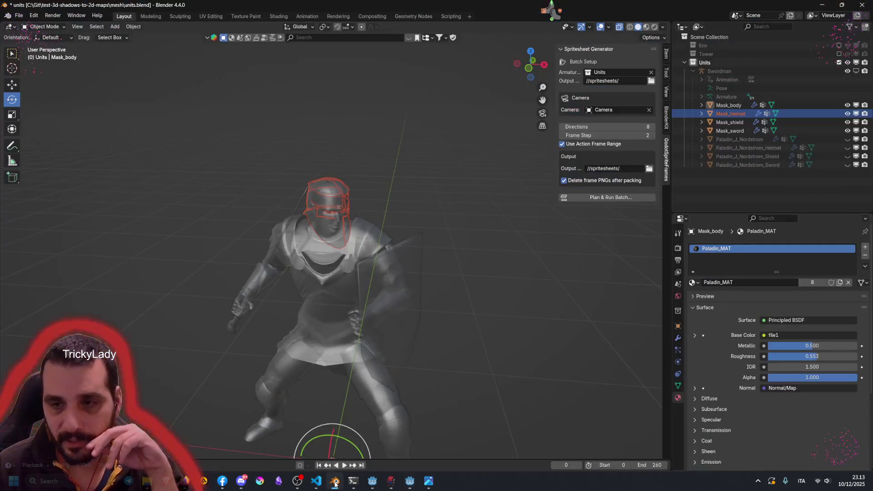
Step: Orbit the soldier model and try selecting and clearing the mask meshes
{"action": "mouse_move", "coordinate": [355, 286]}
{"action": "middle_mouse_down"}
{"action": "mouse_move", "coordinate": [373, 227]}
{"action": "mouse_move", "coordinate": [351, 212]}
{"action": "mouse_move", "coordinate": [368, 228]}
{"action": "mouse_move", "coordinate": [415, 214]}
{"action": "middle_mouse_up"}
{"action": "left_click", "coordinate": [368, 229]}
{"action": "left_click", "coordinate": [423, 149]}
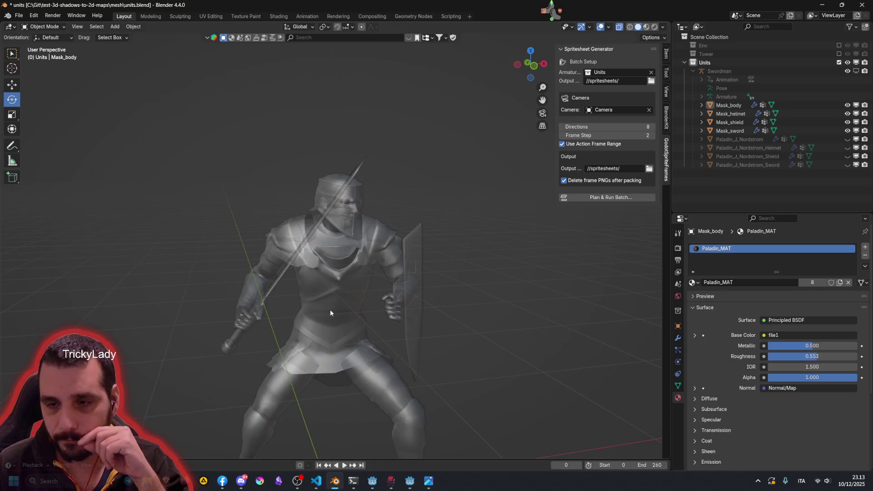
{"action": "key", "text": "a"}
{"action": "key", "text": "alt+a"}
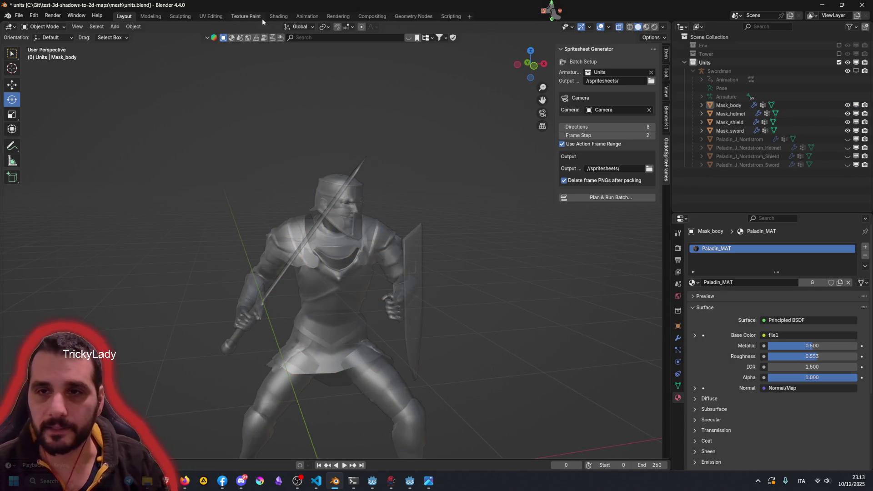
Step: Move to the Shading workspace with material properties shown, then select Mask_sword
{"action": "left_click", "coordinate": [279, 16]}
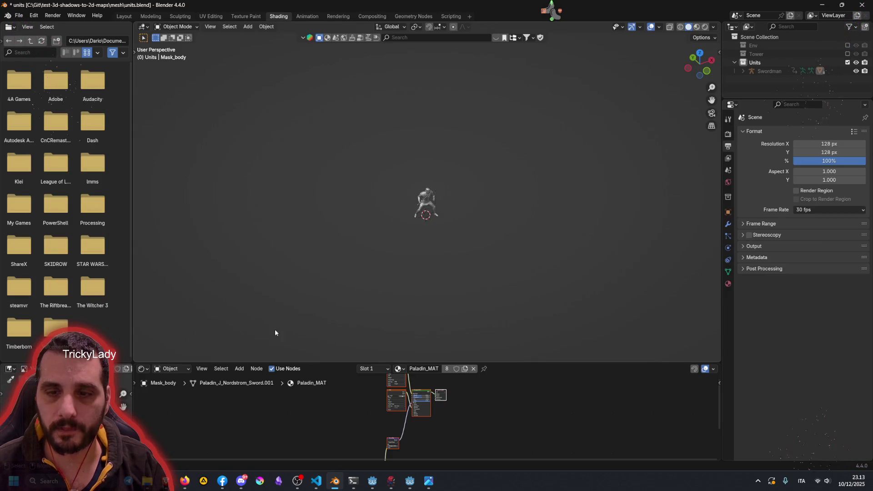
{"action": "left_click_drag", "start_coordinate": [287, 363], "coordinate": [290, 277]}
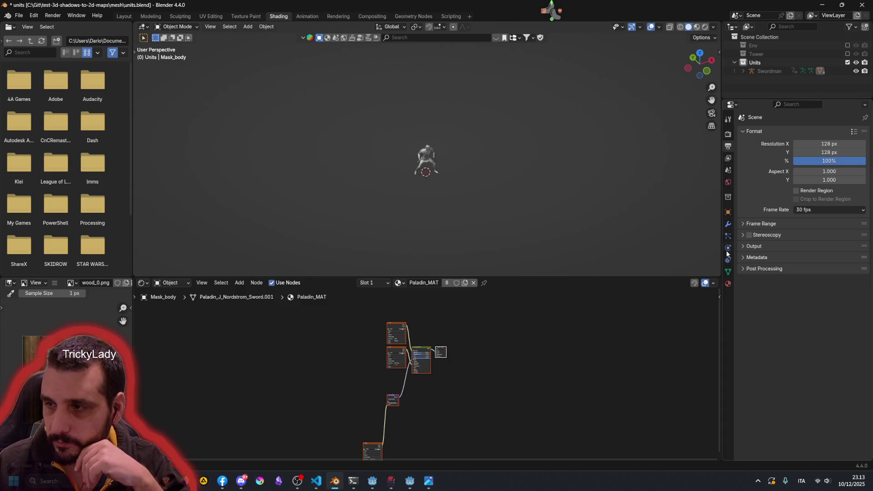
{"action": "left_click", "coordinate": [728, 283]}
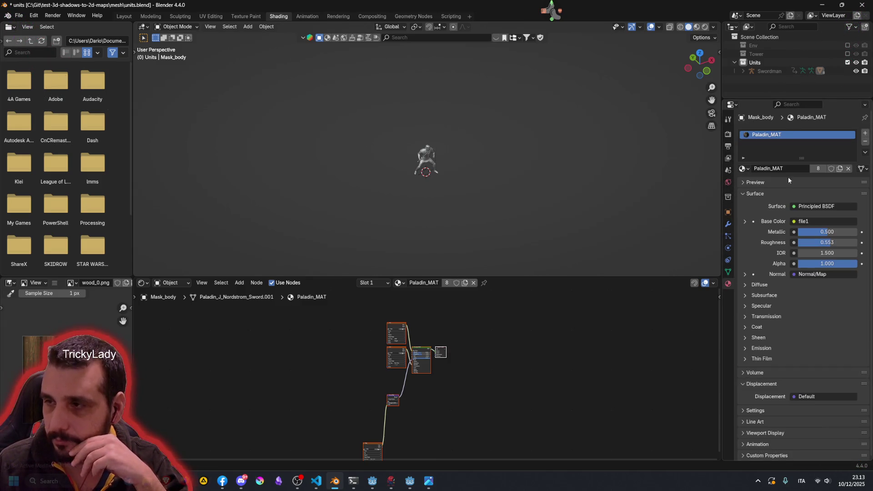
{"action": "scroll", "coordinate": [431, 150], "scroll_direction": "up", "scroll_amount": 8}
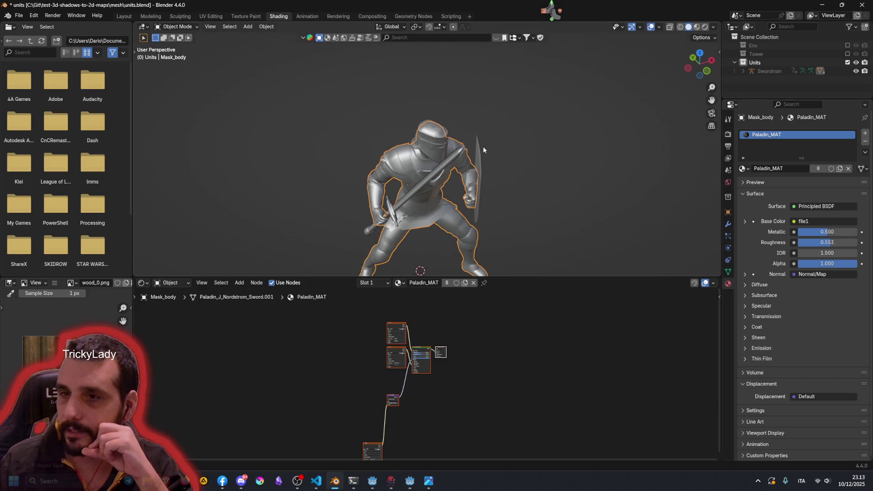
{"action": "left_click", "coordinate": [442, 172]}
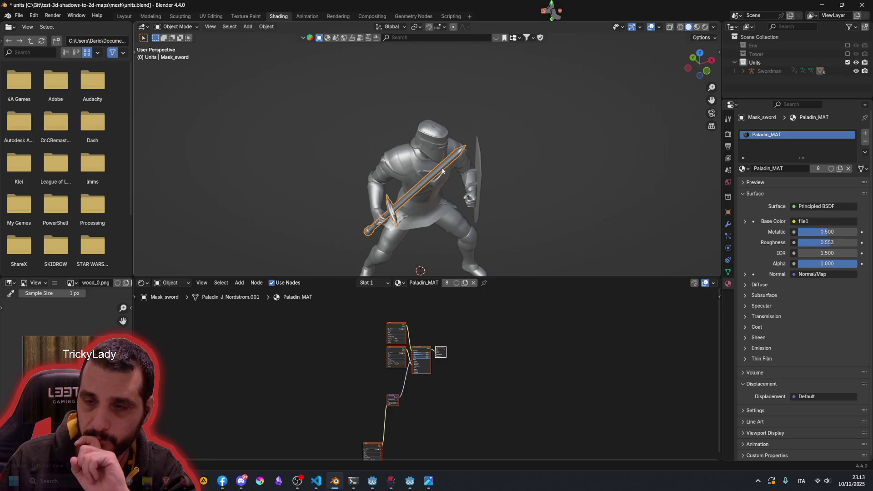
Step: Expand the Swordman hierarchy in the Outliner and browse Mask_sword's existing materials
{"action": "left_click", "coordinate": [743, 71]}
{"action": "scroll", "coordinate": [777, 73], "scroll_direction": "down", "scroll_amount": 2}
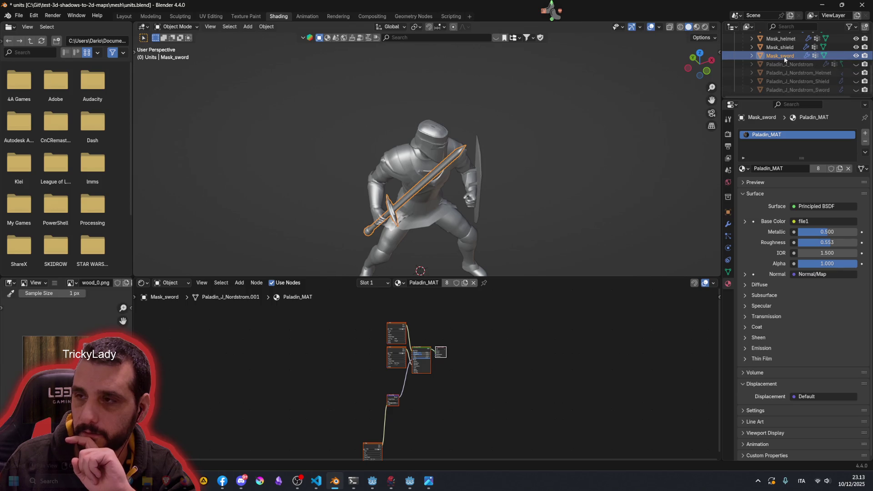
{"action": "scroll", "coordinate": [777, 68], "scroll_direction": "down", "scroll_amount": 1}
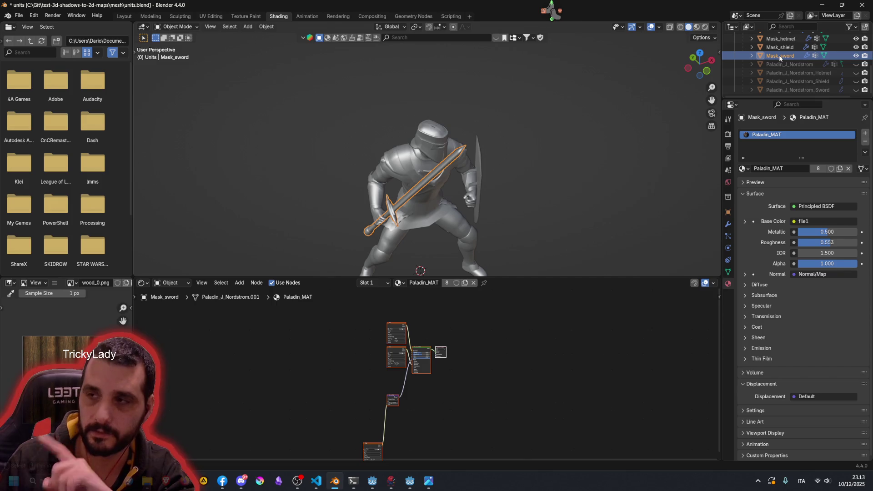
{"action": "scroll", "coordinate": [784, 62], "scroll_direction": "up", "scroll_amount": 4}
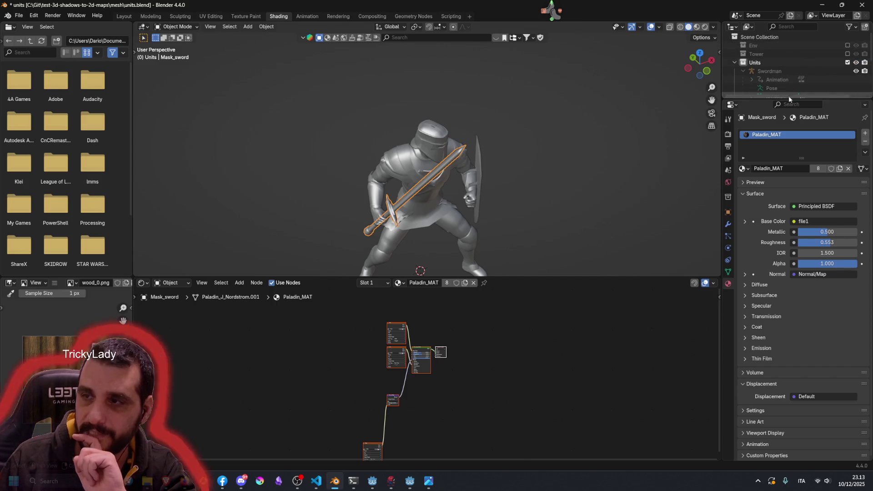
{"action": "left_click_drag", "start_coordinate": [789, 100], "coordinate": [789, 189]}
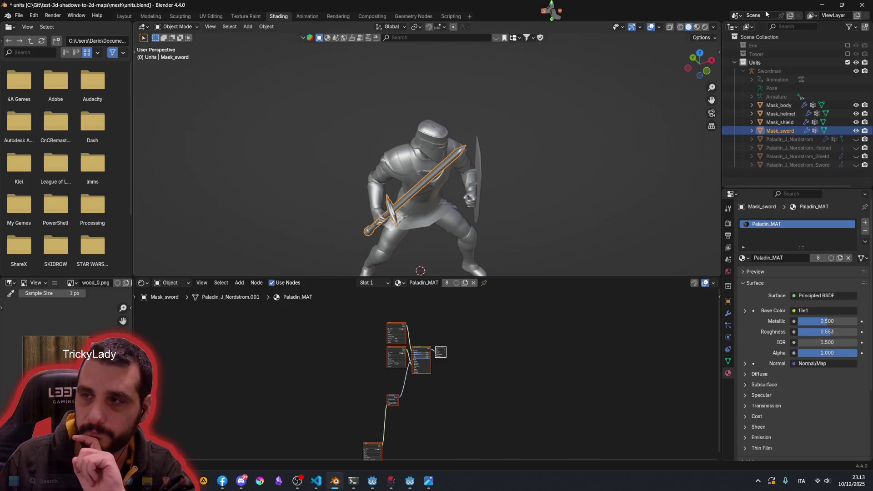
{"action": "left_click", "coordinate": [748, 26]}
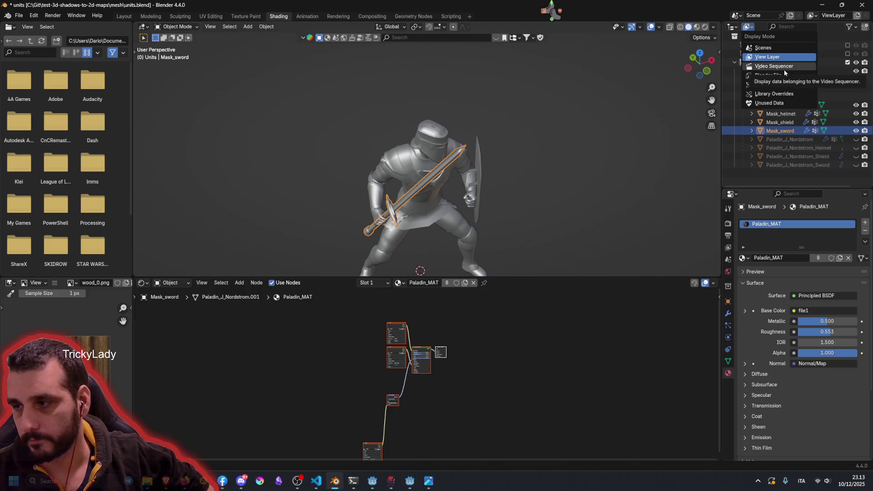
{"action": "key", "text": "Escape"}
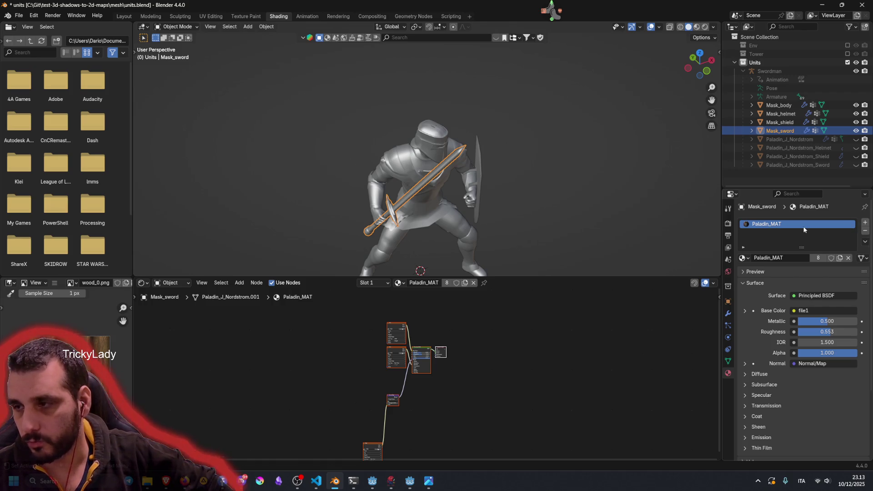
{"action": "left_click", "coordinate": [743, 258]}
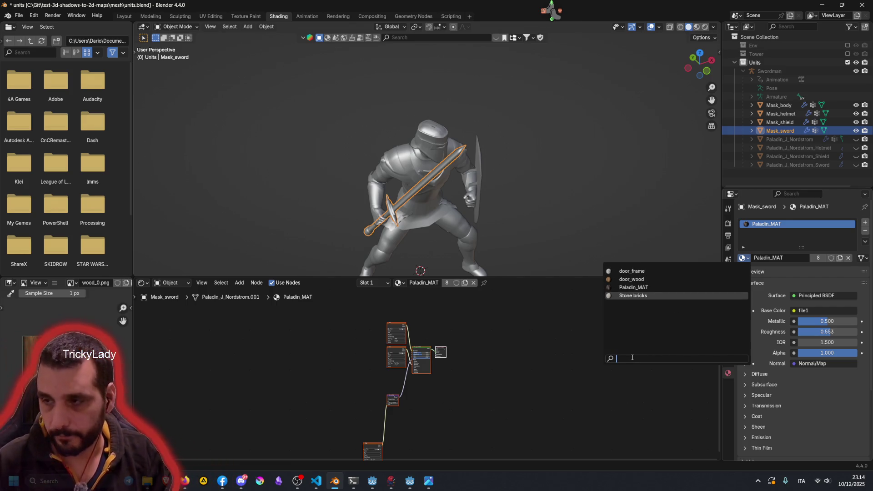
Step: Make a separate material copy for Mask_sword and rename it Holepunch
{"action": "left_click", "coordinate": [837, 255]}
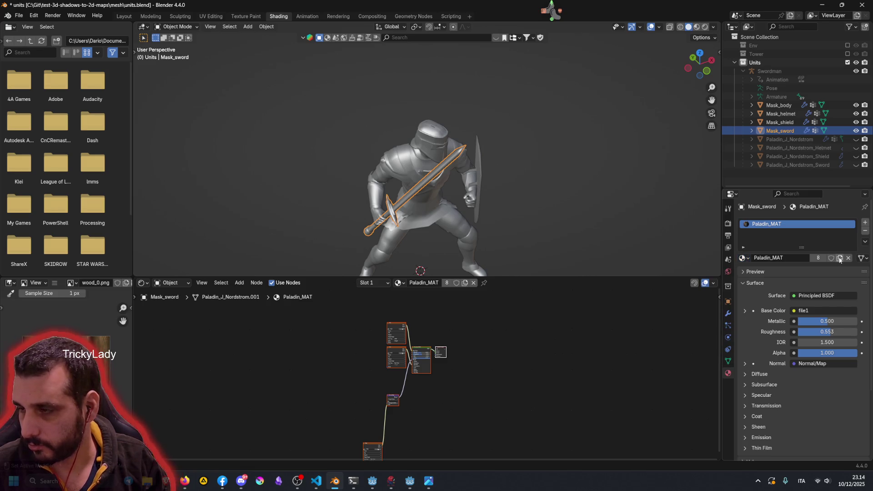
{"action": "left_click", "coordinate": [840, 258]}
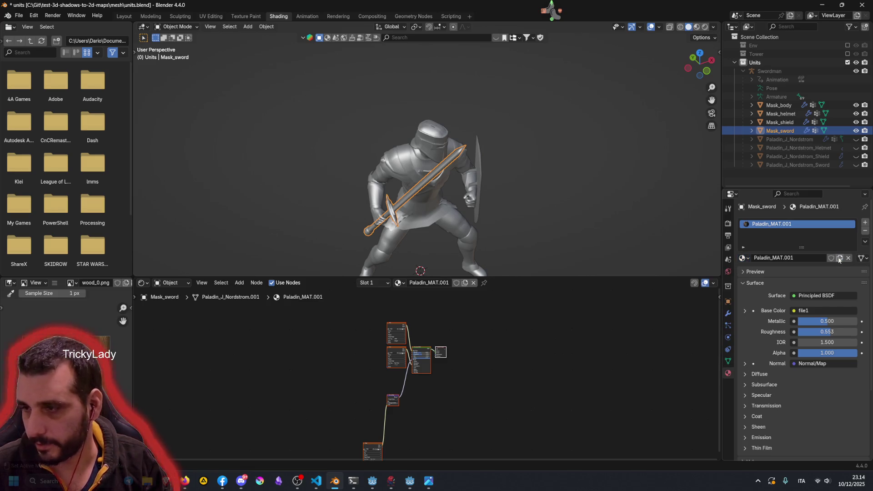
{"action": "double_click", "coordinate": [791, 258]}
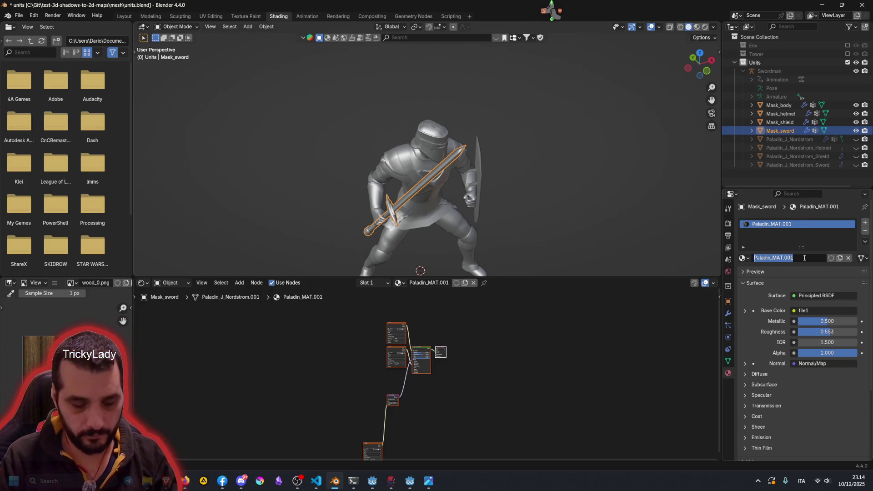
{"action": "type", "text": "Holepunc"}
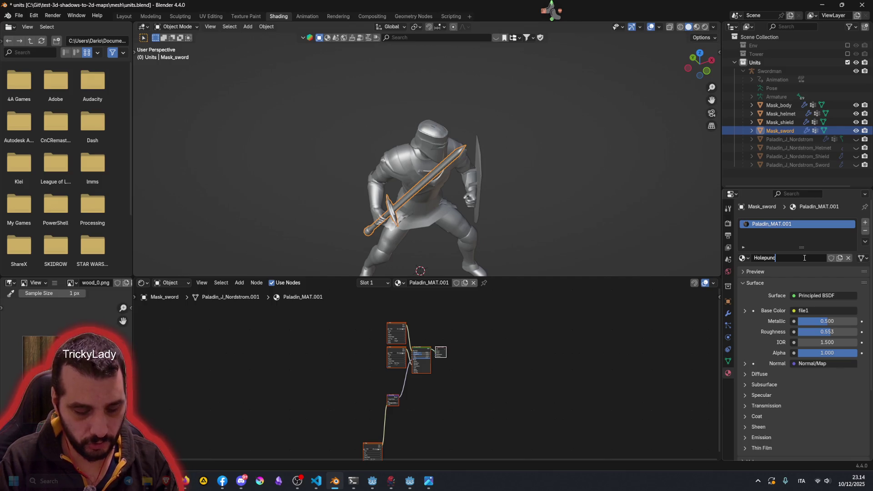
{"action": "type", "text": "h"}
{"action": "key", "text": "Return"}
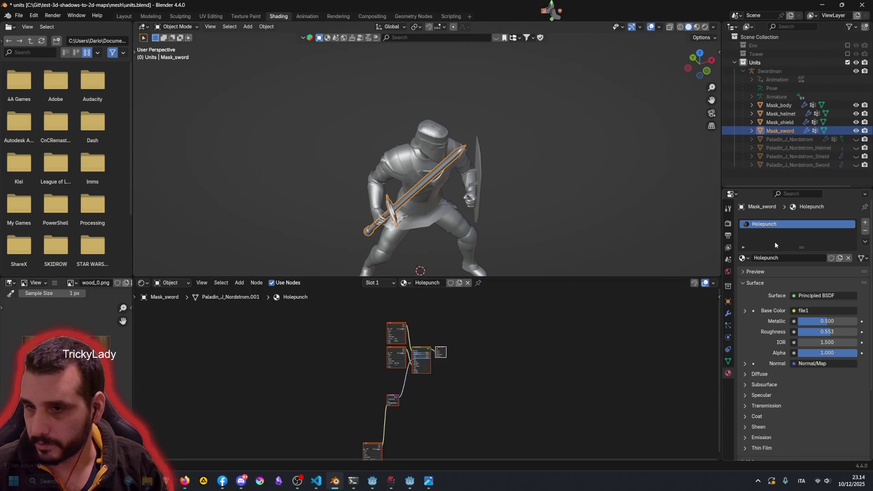
Step: Preview with materials and delete the file4 image and Normal/Map nodes from Holepunch
{"action": "left_click", "coordinate": [696, 27]}
{"action": "scroll", "coordinate": [467, 171], "scroll_direction": "up", "scroll_amount": 1}
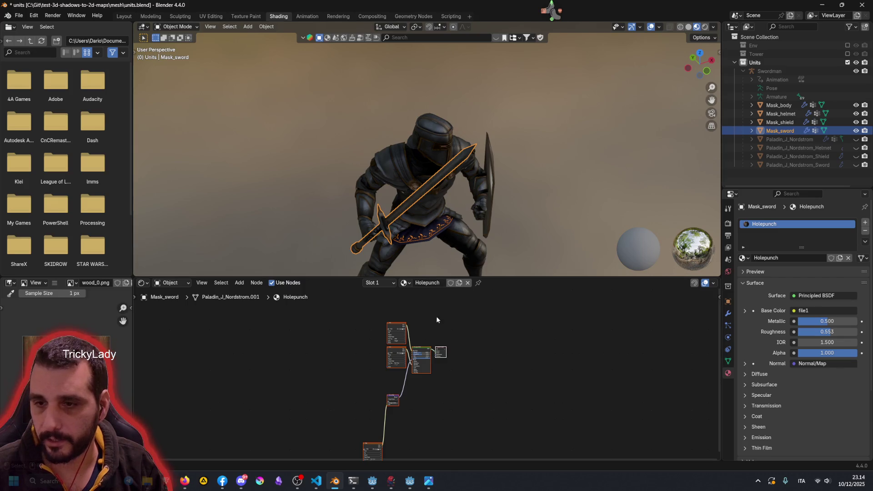
{"action": "scroll", "coordinate": [453, 346], "scroll_direction": "down", "scroll_amount": 1}
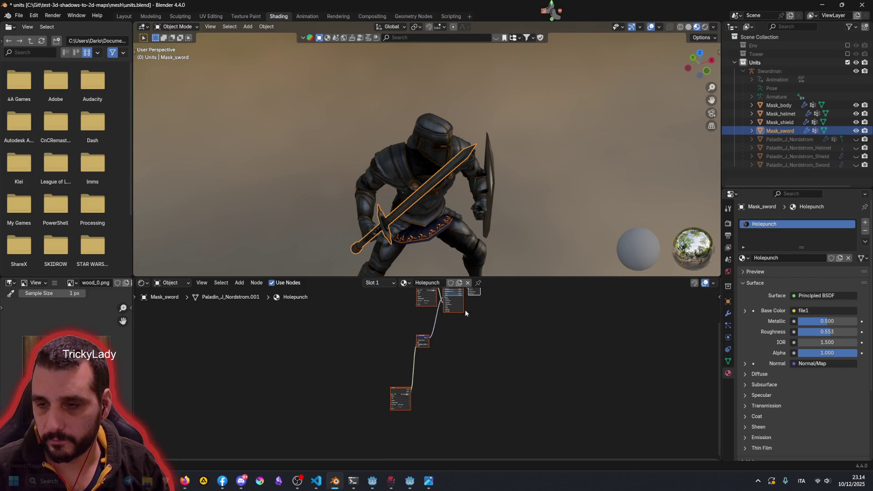
{"action": "scroll", "coordinate": [471, 328], "scroll_direction": "up", "scroll_amount": 1}
{"action": "left_click_drag", "start_coordinate": [368, 305], "coordinate": [454, 453], "text": "ctrl"}
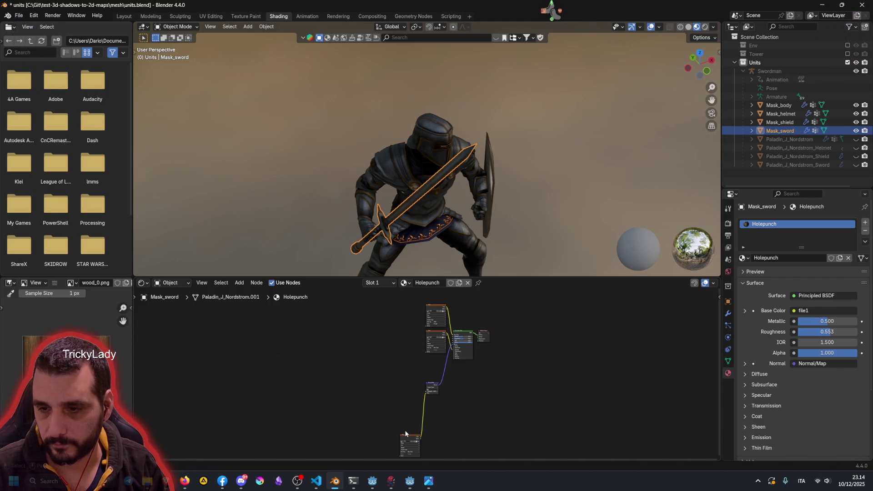
{"action": "left_click_drag", "start_coordinate": [408, 441], "coordinate": [400, 363]}
{"action": "scroll", "coordinate": [400, 395], "scroll_direction": "up", "scroll_amount": 1}
{"action": "scroll", "coordinate": [398, 394], "scroll_direction": "up", "scroll_amount": 6}
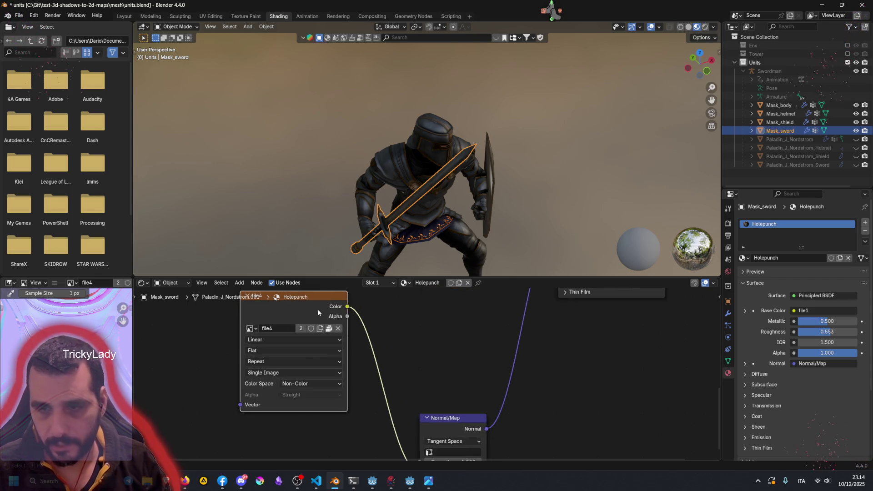
{"action": "middle_click_drag", "start_coordinate": [316, 306], "coordinate": [370, 341], "text": "ctrl"}
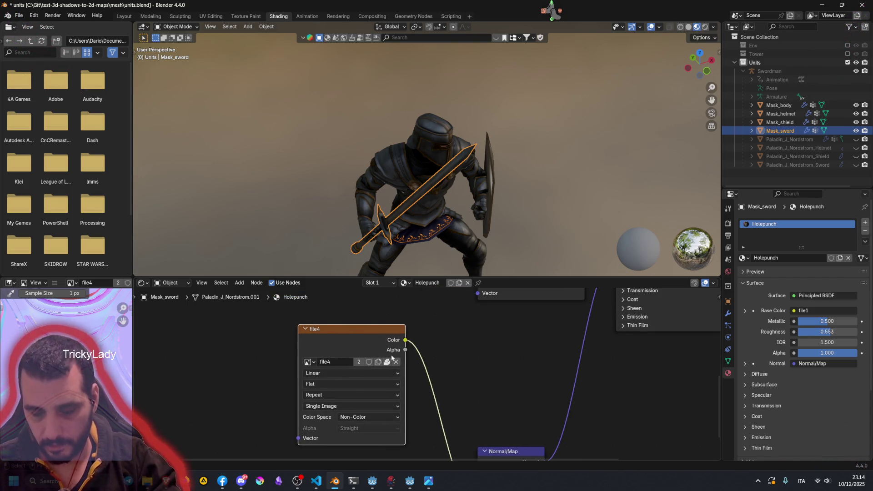
{"action": "key", "text": "x"}
{"action": "left_click", "coordinate": [503, 451]}
{"action": "key", "text": "x"}
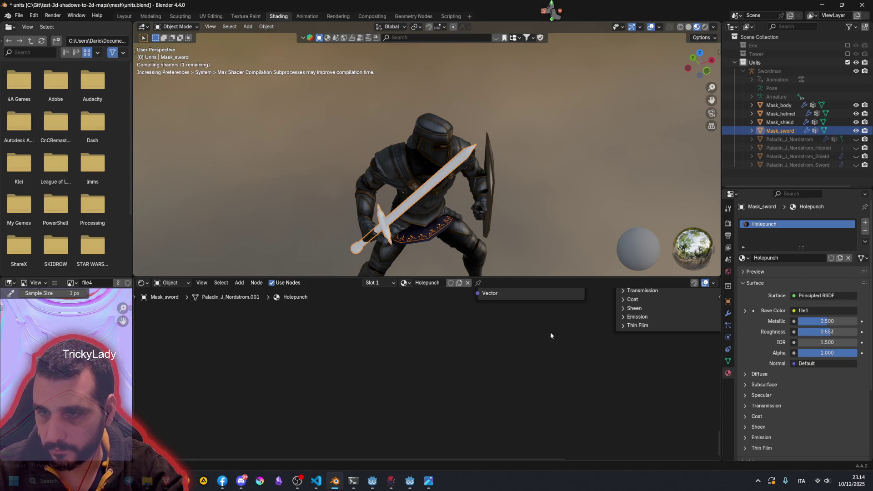
Step: Delete the file3 and file1 image nodes, leaving just Principled BSDF and output
{"action": "middle_click_drag", "start_coordinate": [543, 328], "coordinate": [395, 320]}
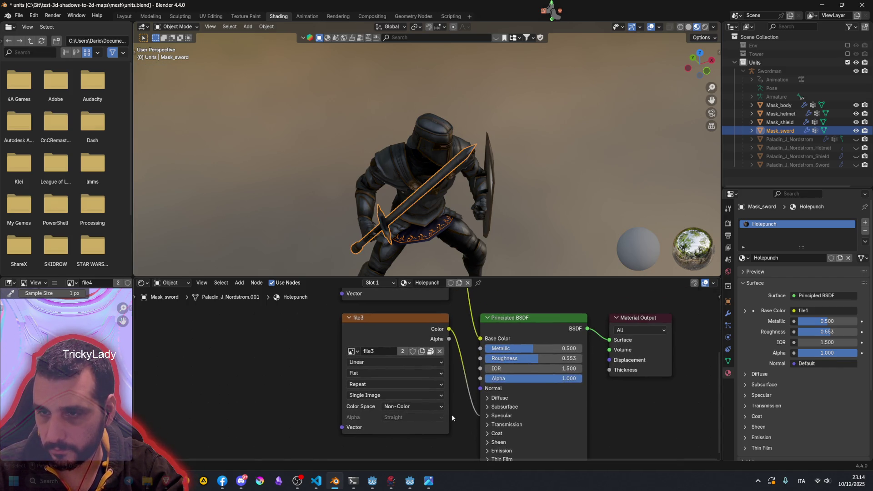
{"action": "left_click", "coordinate": [387, 318]}
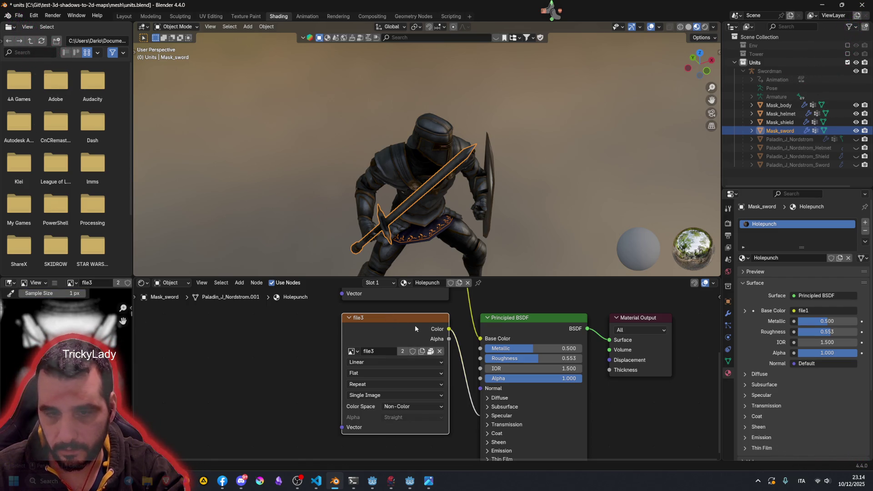
{"action": "key", "text": "x"}
{"action": "scroll", "coordinate": [415, 325], "scroll_direction": "down", "scroll_amount": 1}
{"action": "middle_click_drag", "start_coordinate": [415, 325], "coordinate": [406, 408]}
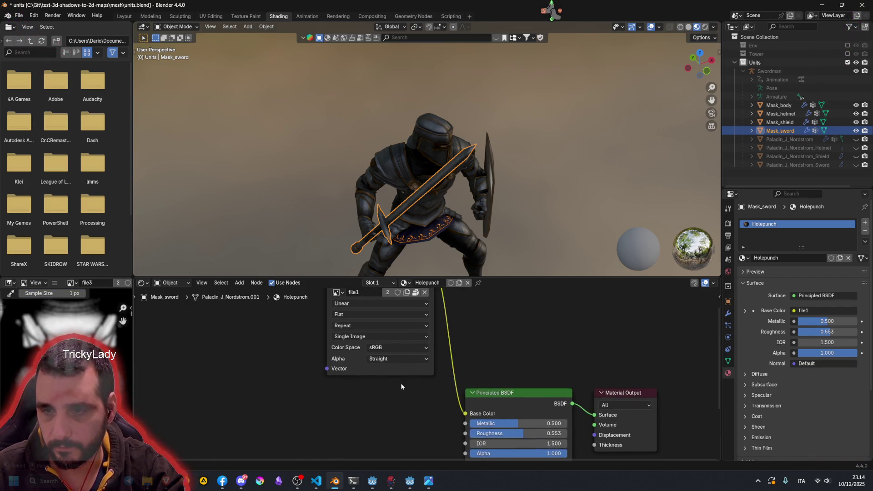
{"action": "left_click", "coordinate": [396, 339]}
{"action": "key", "text": "x"}
{"action": "middle_click_drag", "start_coordinate": [406, 383], "coordinate": [374, 267]}
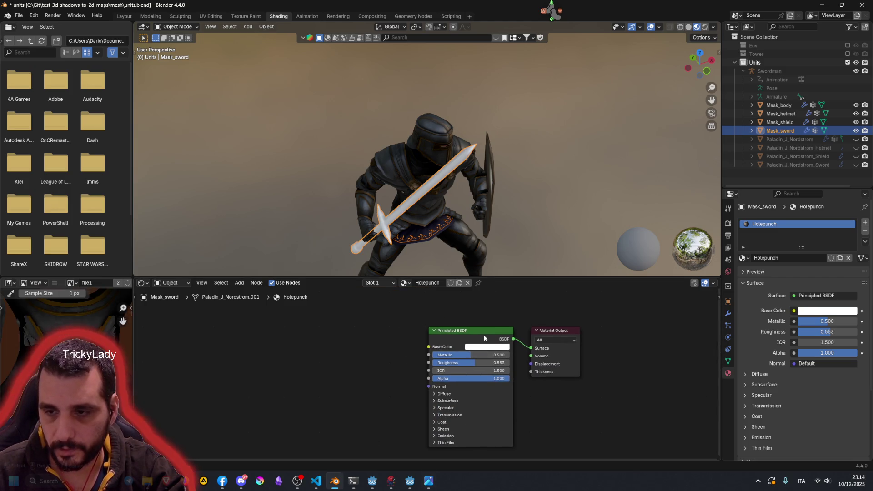
{"action": "left_click_drag", "start_coordinate": [473, 331], "coordinate": [450, 315]}
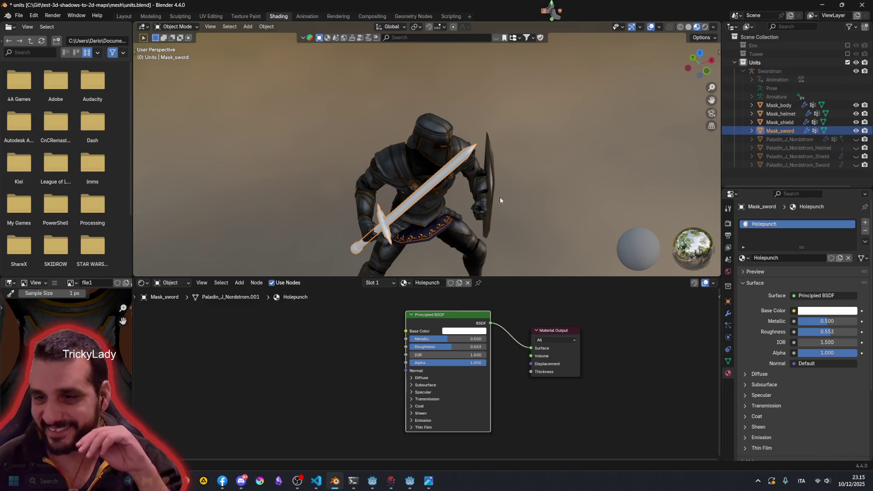
Step: Shift the Principled BSDF node further left of the Material Output
{"action": "left_click_drag", "start_coordinate": [444, 323], "coordinate": [414, 316]}
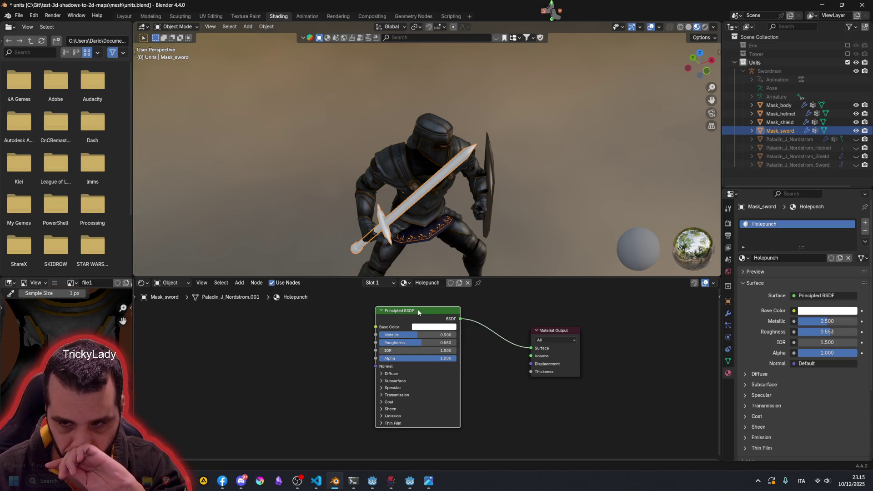
Step: Replace the Principled BSDF with a Holdout shader wired into Surface and start renaming the material
{"action": "key", "text": "x"}
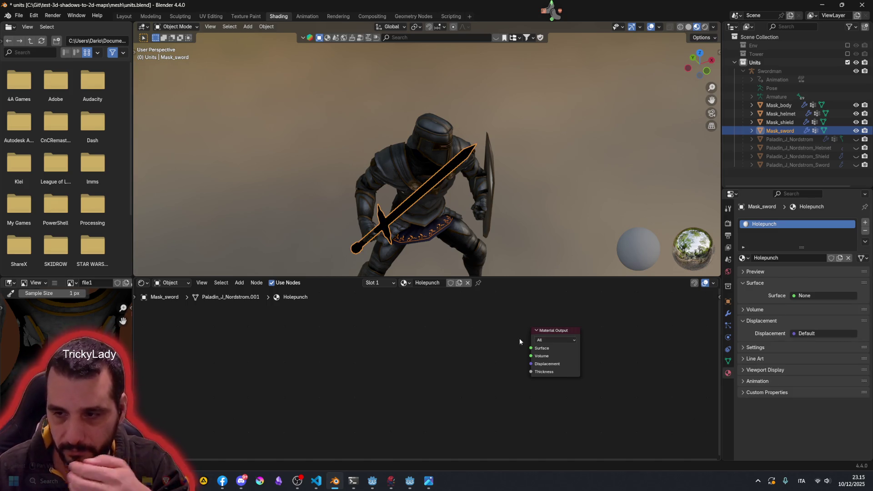
{"action": "left_click_drag", "start_coordinate": [530, 348], "coordinate": [398, 340]}
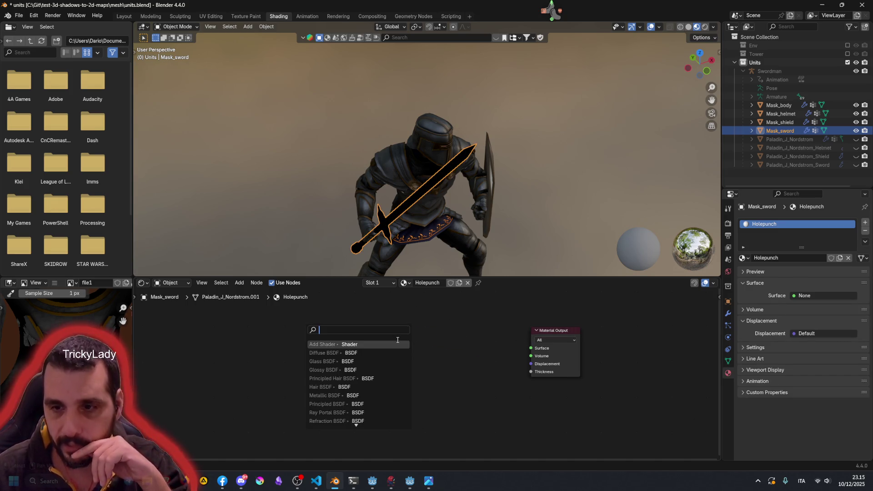
{"action": "type", "text": "holdout"}
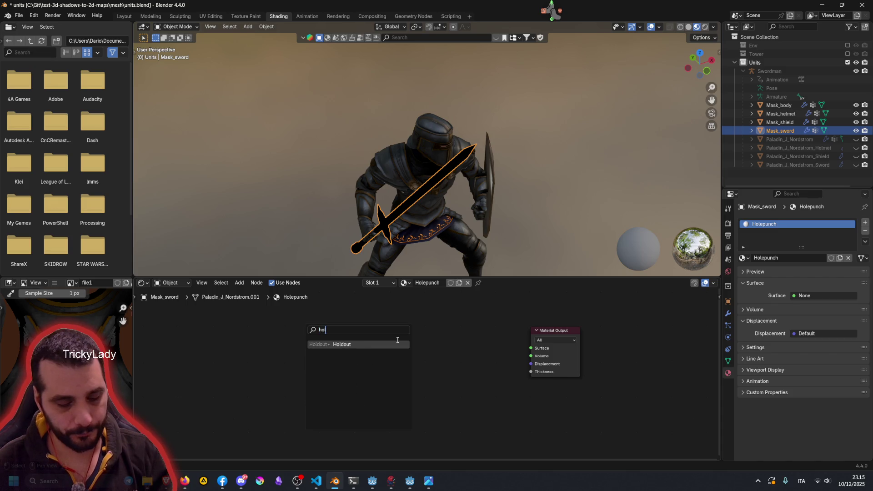
{"action": "key", "text": "Return"}
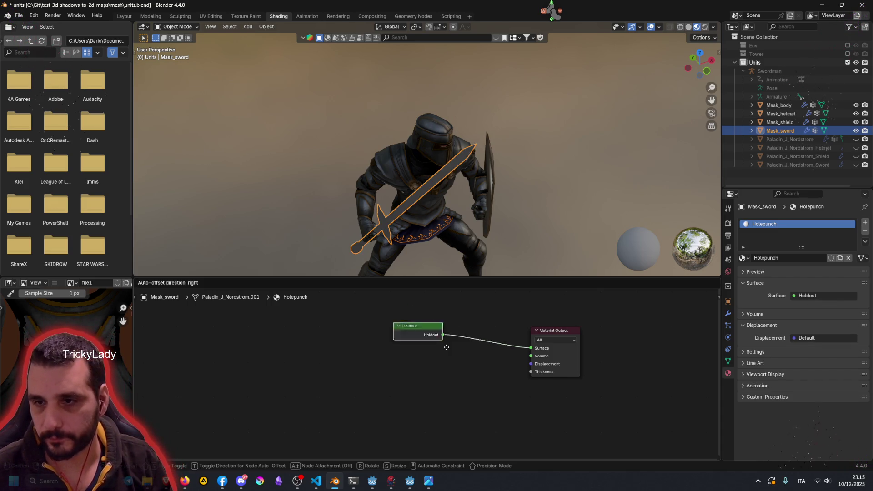
{"action": "left_click", "coordinate": [482, 378]}
{"action": "scroll", "coordinate": [381, 166], "scroll_direction": "up", "scroll_amount": 2}
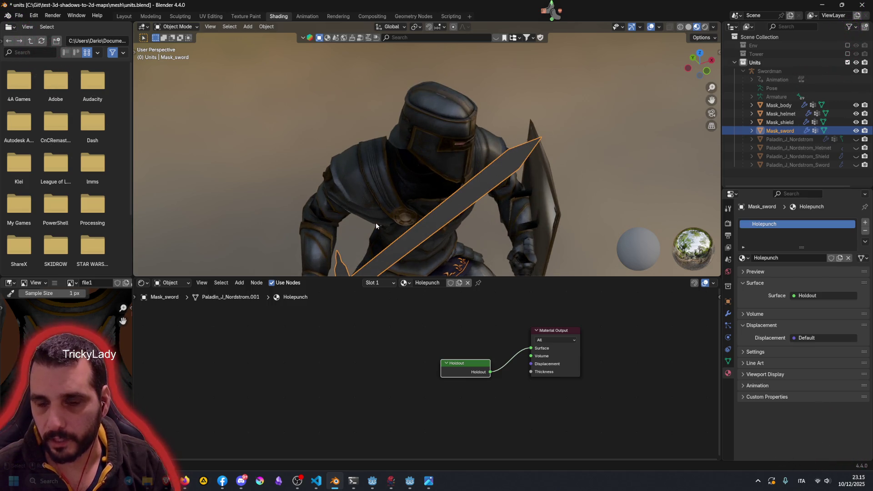
{"action": "scroll", "coordinate": [449, 106], "scroll_direction": "up", "scroll_amount": 2}
{"action": "middle_click_drag", "start_coordinate": [450, 105], "coordinate": [421, 153]}
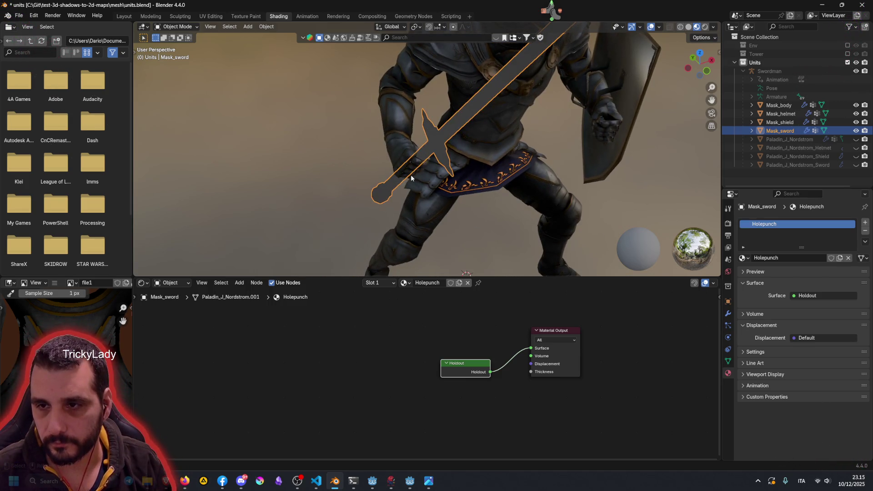
{"action": "scroll", "coordinate": [411, 177], "scroll_direction": "up", "scroll_amount": 2}
{"action": "scroll", "coordinate": [411, 178], "scroll_direction": "up", "scroll_amount": 2}
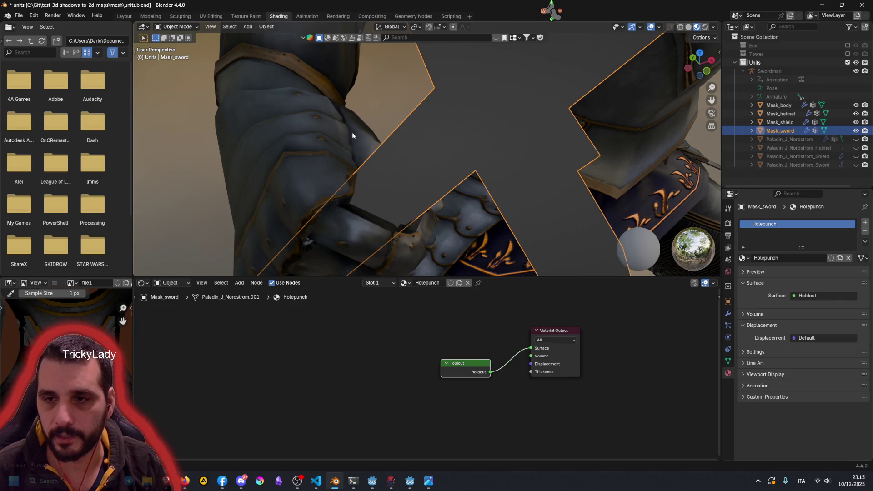
{"action": "scroll", "coordinate": [350, 193], "scroll_direction": "down", "scroll_amount": 3}
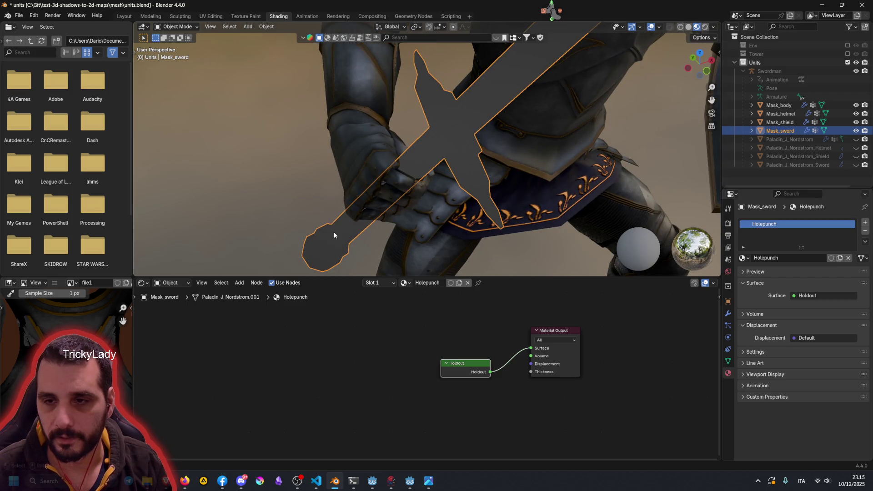
{"action": "scroll", "coordinate": [334, 232], "scroll_direction": "down", "scroll_amount": 3}
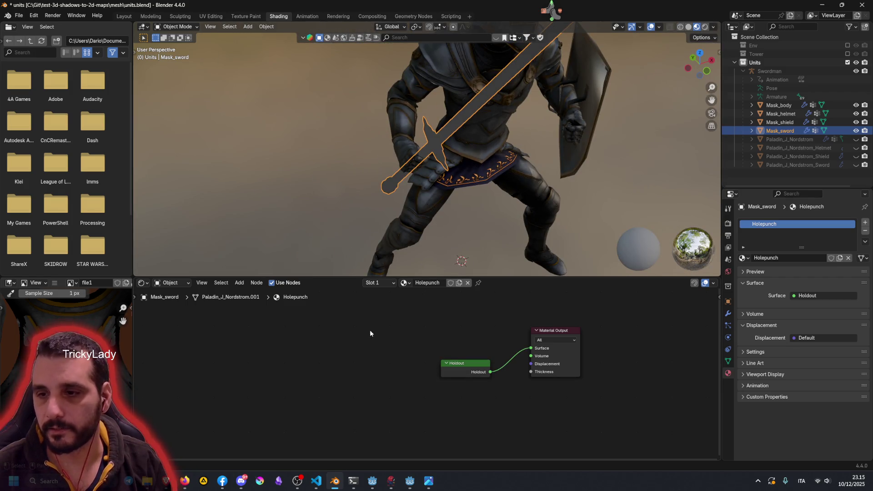
{"action": "left_click_drag", "start_coordinate": [457, 362], "coordinate": [464, 339]}
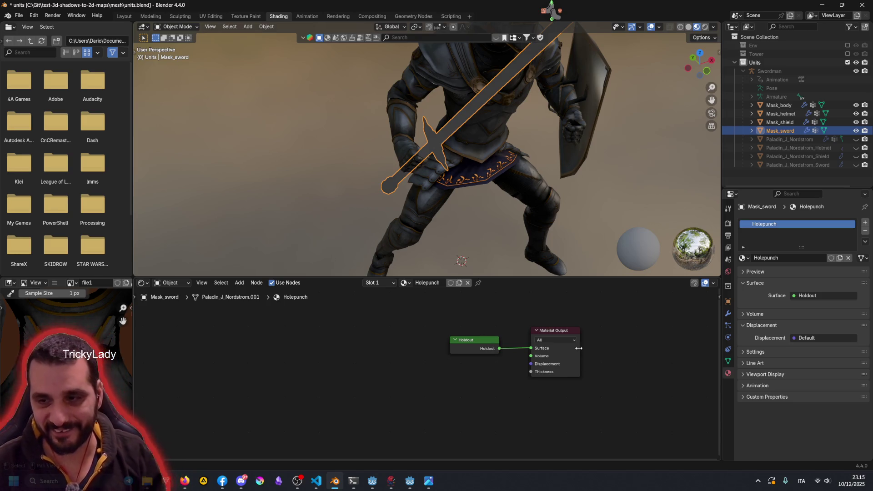
{"action": "double_click", "coordinate": [781, 223]}
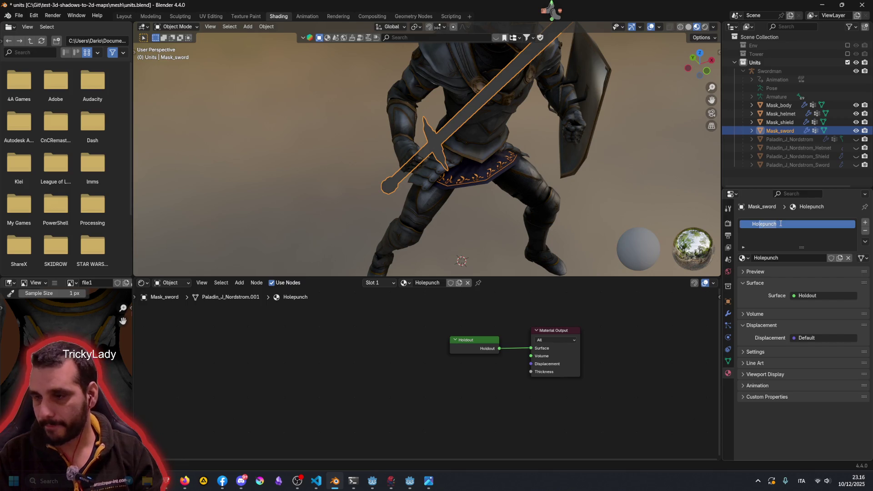
{"action": "type", "text": "Holdout"}
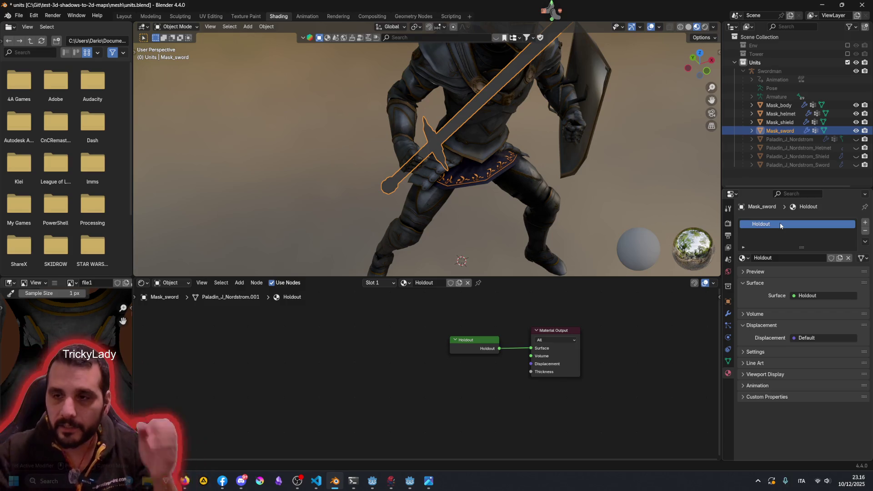
Step: Give Mask_shield its own single-user material copy named swordman_mask
{"action": "middle_click_drag", "start_coordinate": [513, 123], "coordinate": [461, 184]}
{"action": "scroll", "coordinate": [456, 188], "scroll_direction": "down", "scroll_amount": 1}
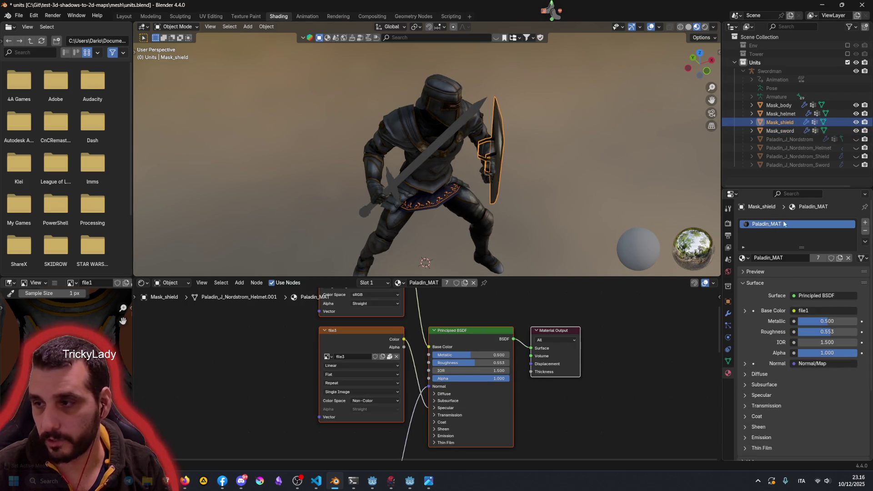
{"action": "left_click", "coordinate": [839, 258]}
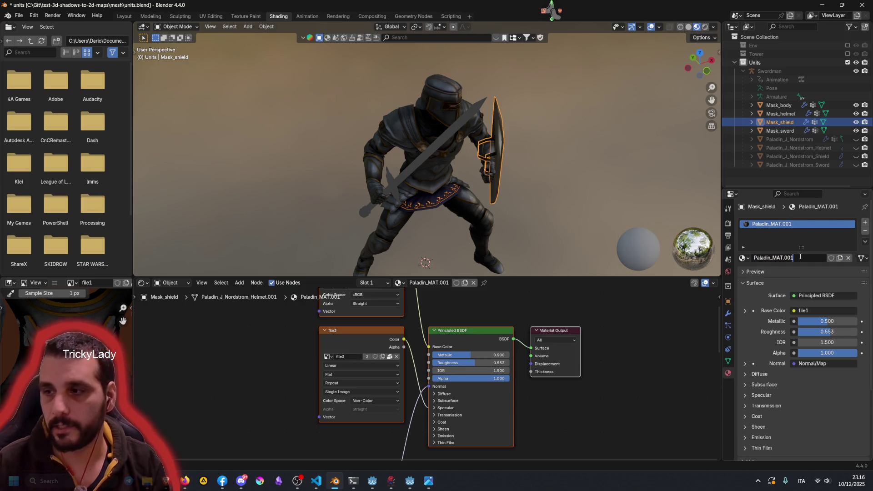
{"action": "left_click", "coordinate": [800, 257]}
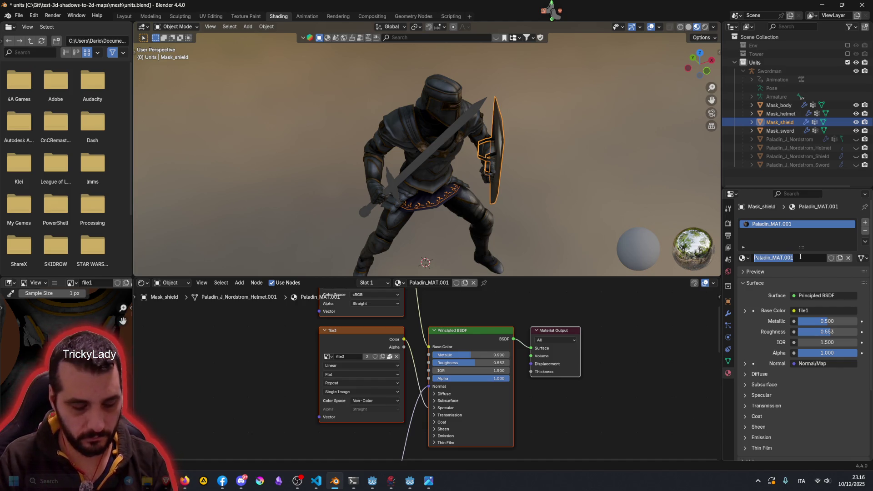
{"action": "type", "text": "mask_"}
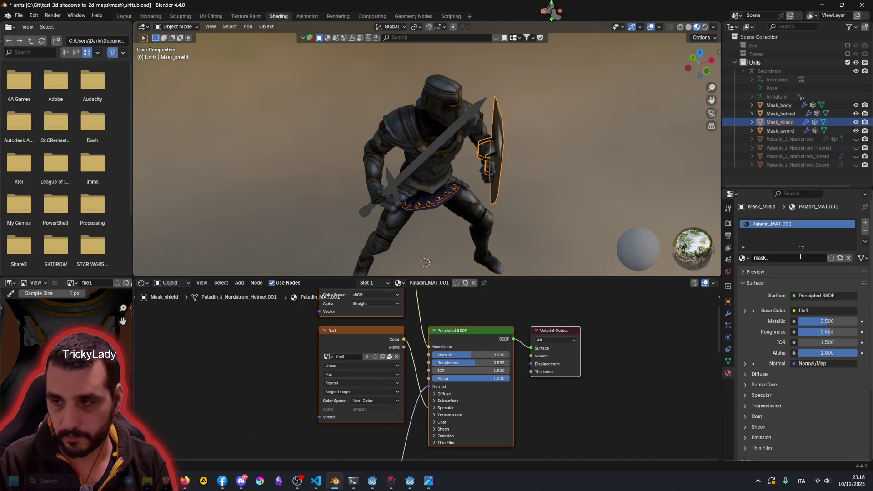
{"action": "type", "text": "swor"}
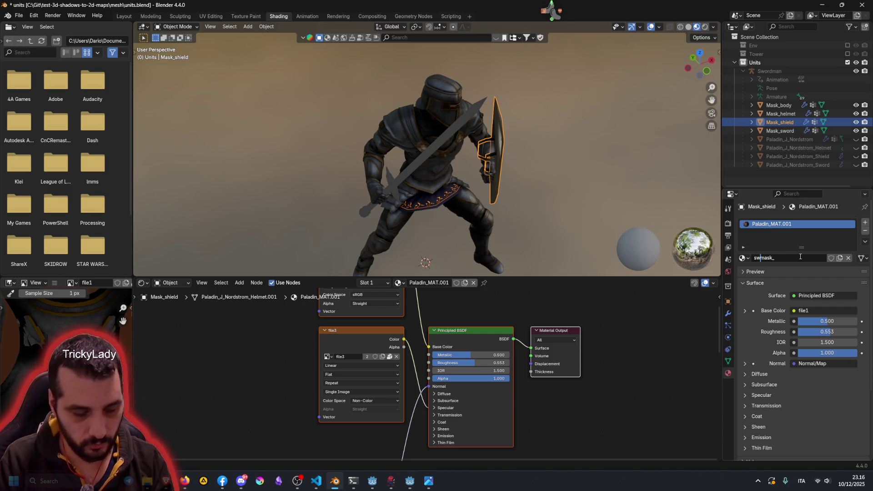
{"action": "type", "text": "_"}
{"action": "key", "text": "End"}
{"action": "key", "text": "BackSpace"}
{"action": "key", "text": "Return"}
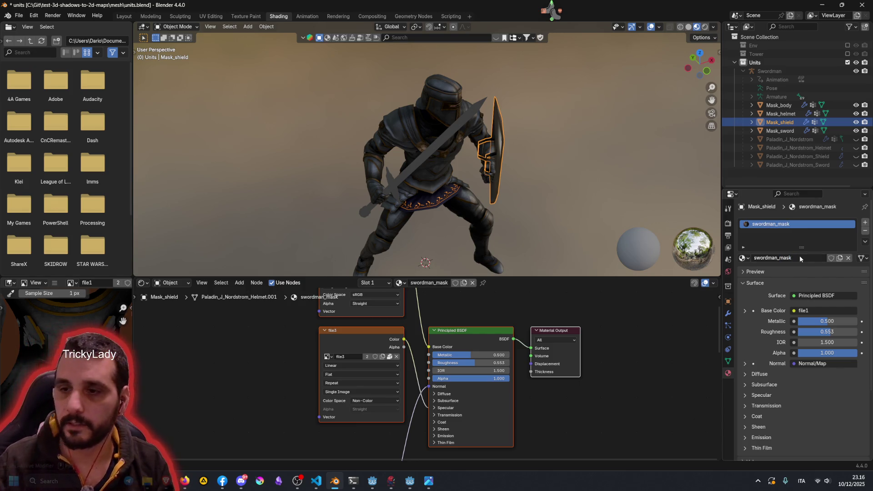
{"action": "scroll", "coordinate": [413, 356], "scroll_direction": "down", "scroll_amount": 1}
{"action": "scroll", "coordinate": [413, 355], "scroll_direction": "down", "scroll_amount": 1}
{"action": "scroll", "coordinate": [414, 357], "scroll_direction": "down", "scroll_amount": 2}
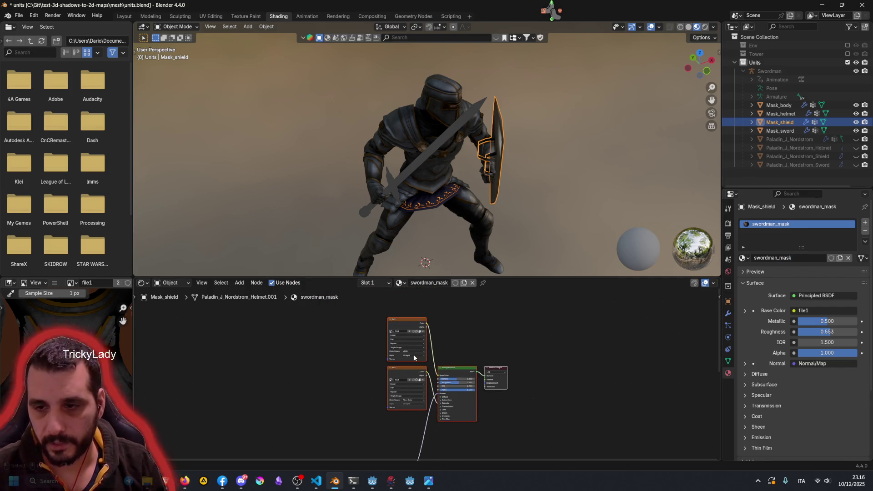
{"action": "scroll", "coordinate": [396, 407], "scroll_direction": "down", "scroll_amount": 3, "text": "shift"}
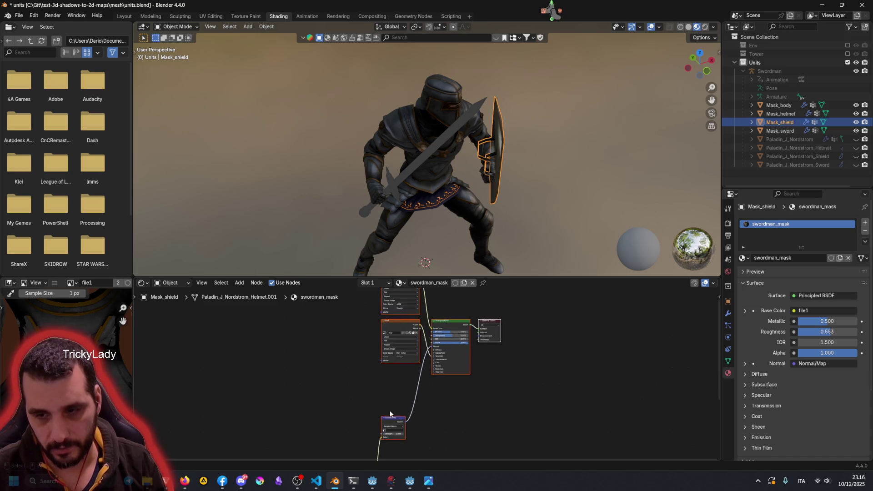
Step: Move the lower image texture node up beside the BSDF node
{"action": "middle_click_drag", "start_coordinate": [391, 416], "coordinate": [408, 325]}
{"action": "left_click", "coordinate": [377, 431]}
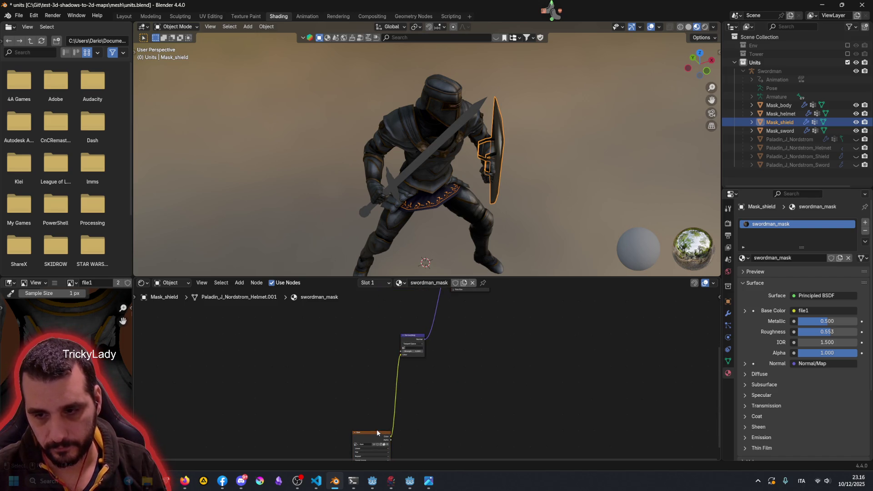
{"action": "mouse_move", "coordinate": [375, 431]}
{"action": "left_mouse_down"}
{"action": "mouse_move", "coordinate": [379, 332]}
{"action": "mouse_move", "coordinate": [360, 394]}
{"action": "mouse_move", "coordinate": [377, 350]}
{"action": "left_mouse_up"}
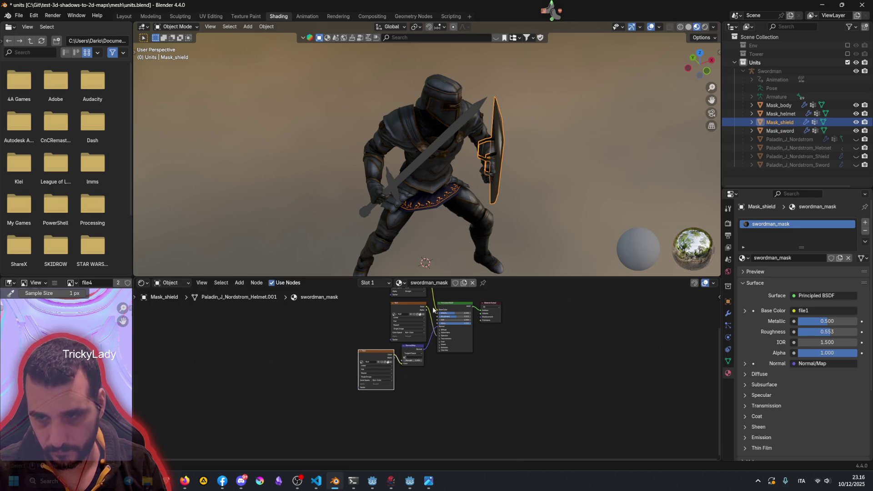
{"action": "scroll", "coordinate": [424, 320], "scroll_direction": "up", "scroll_amount": 1}
{"action": "scroll", "coordinate": [413, 338], "scroll_direction": "up", "scroll_amount": 2}
{"action": "scroll", "coordinate": [403, 350], "scroll_direction": "up", "scroll_amount": 2}
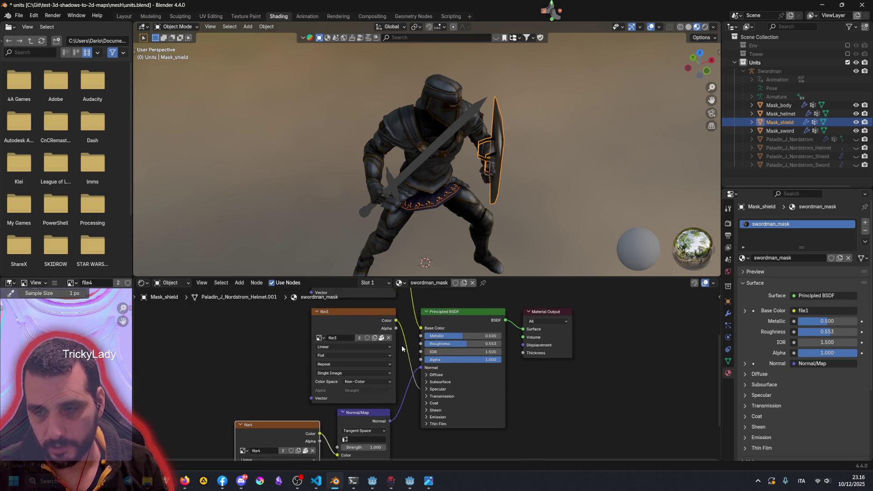
{"action": "scroll", "coordinate": [403, 349], "scroll_direction": "up", "scroll_amount": 1}
Step: Move file3 left and add an RGB to BW node into the swordman_mask graph
{"action": "middle_click_drag", "start_coordinate": [503, 204], "coordinate": [427, 179]}
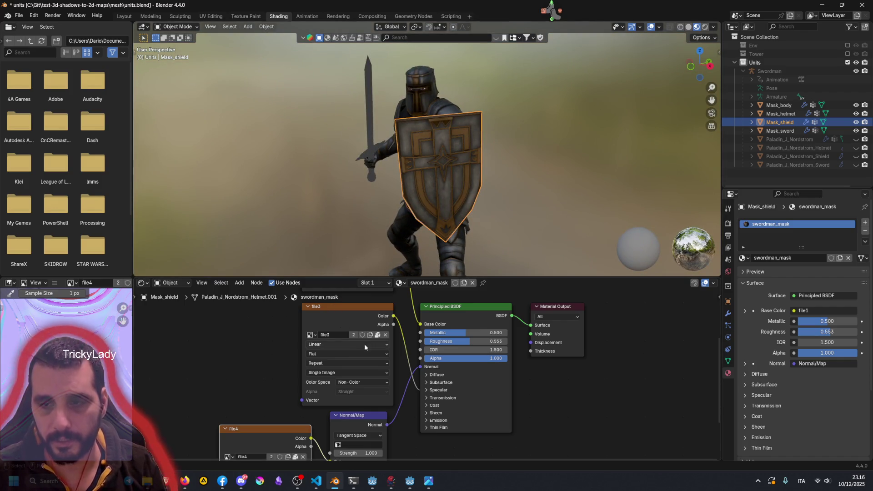
{"action": "middle_click_drag", "start_coordinate": [383, 348], "coordinate": [394, 374]}
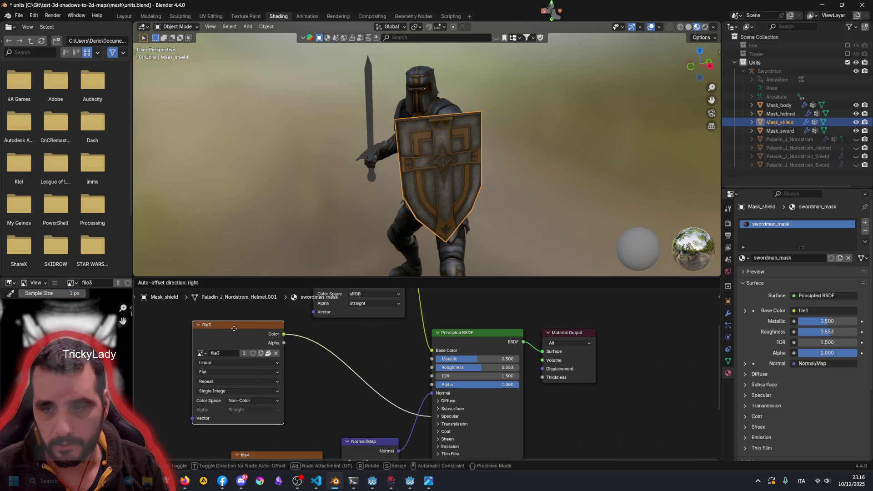
{"action": "left_click_drag", "start_coordinate": [375, 337], "coordinate": [241, 327]}
{"action": "right_click", "coordinate": [322, 364]}
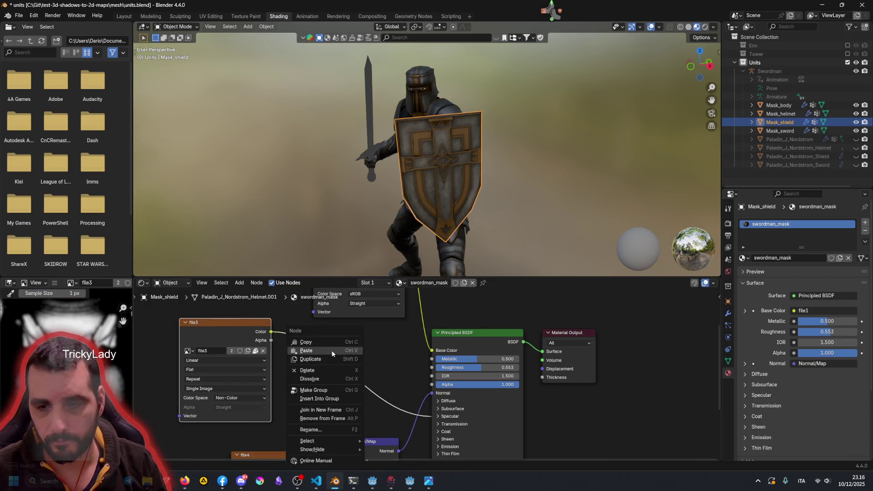
{"action": "left_click", "coordinate": [382, 372]}
{"action": "key", "text": "shift+a"}
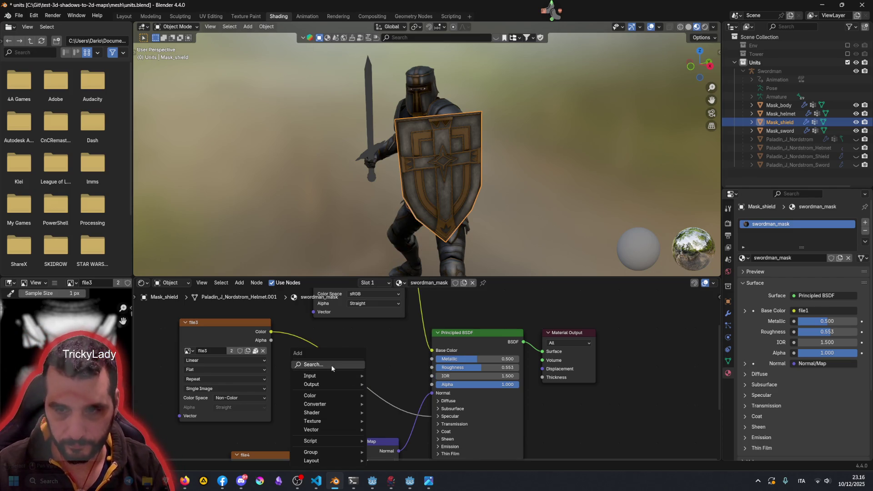
{"action": "left_click", "coordinate": [331, 365]}
{"action": "type", "text": "b"}
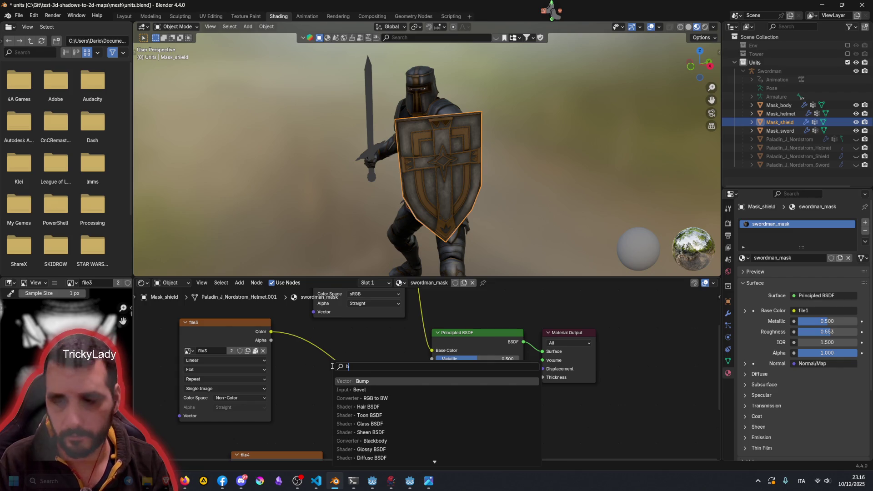
{"action": "type", "text": "w"}
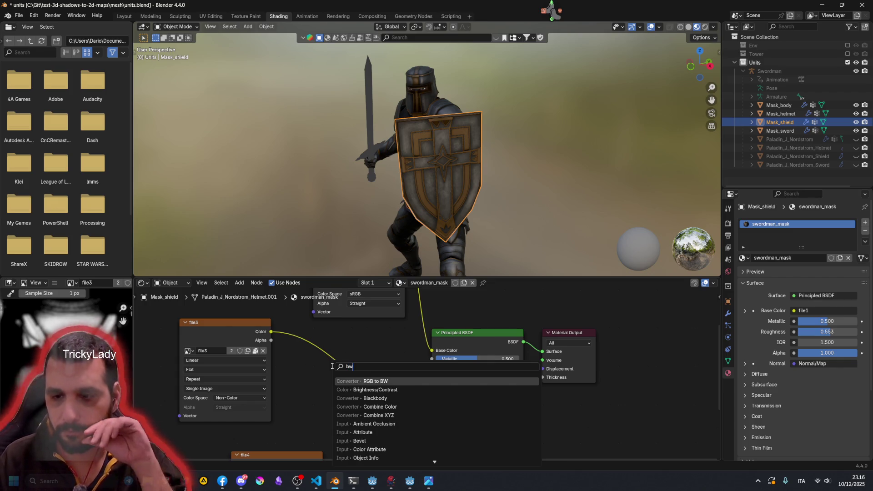
{"action": "key", "text": "Return"}
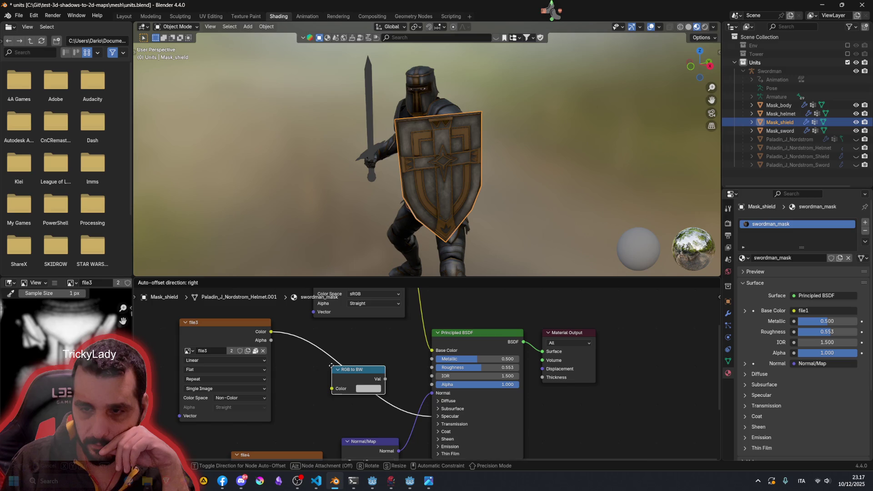
{"action": "left_click", "coordinate": [325, 354]}
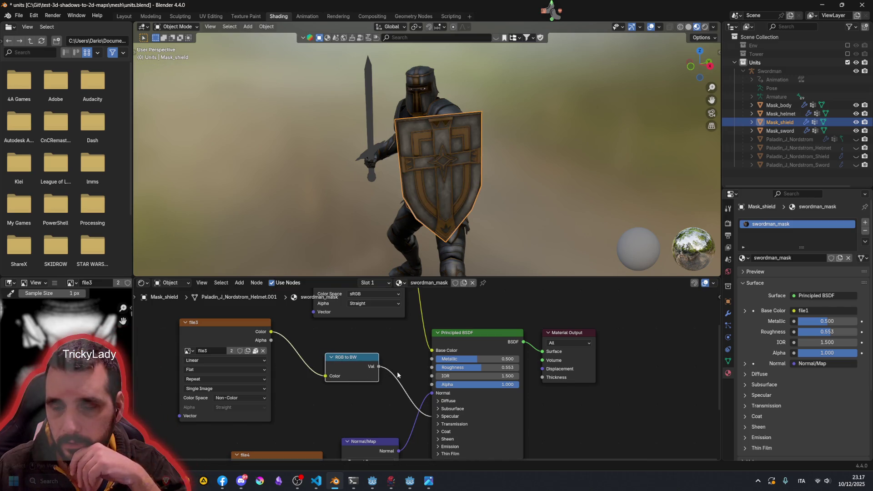
Step: Position the RGB to BW node and insert it into the image colour link to Base Color
{"action": "middle_click_drag", "start_coordinate": [403, 368], "coordinate": [349, 346]}
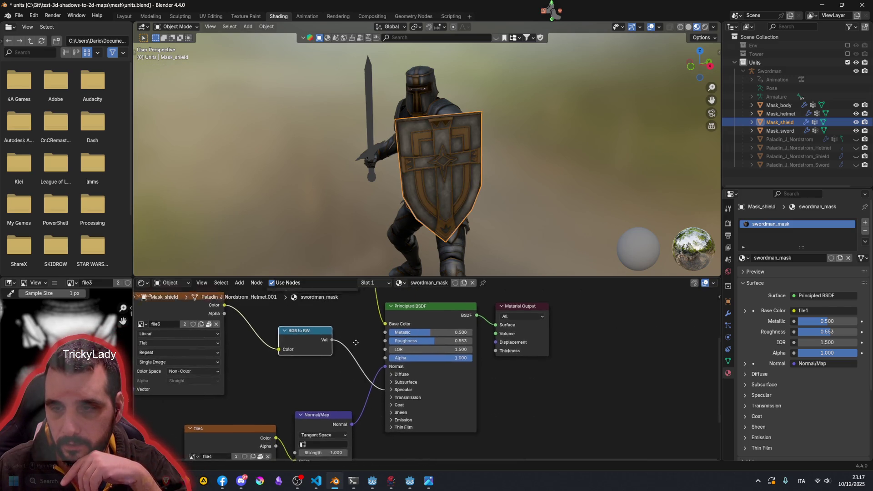
{"action": "left_click_drag", "start_coordinate": [307, 328], "coordinate": [303, 345]}
{"action": "middle_click_drag", "start_coordinate": [303, 346], "coordinate": [352, 341]}
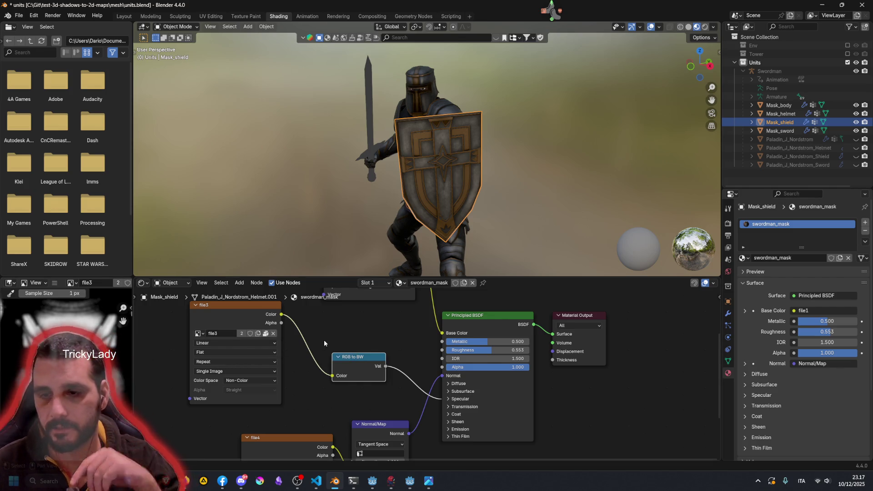
{"action": "key", "text": "ctrl+z"}
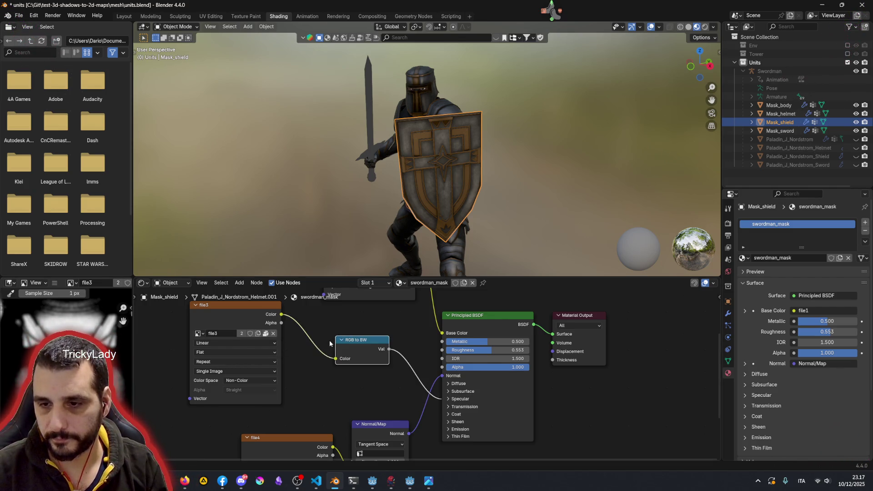
{"action": "key", "text": "ctrl+x"}
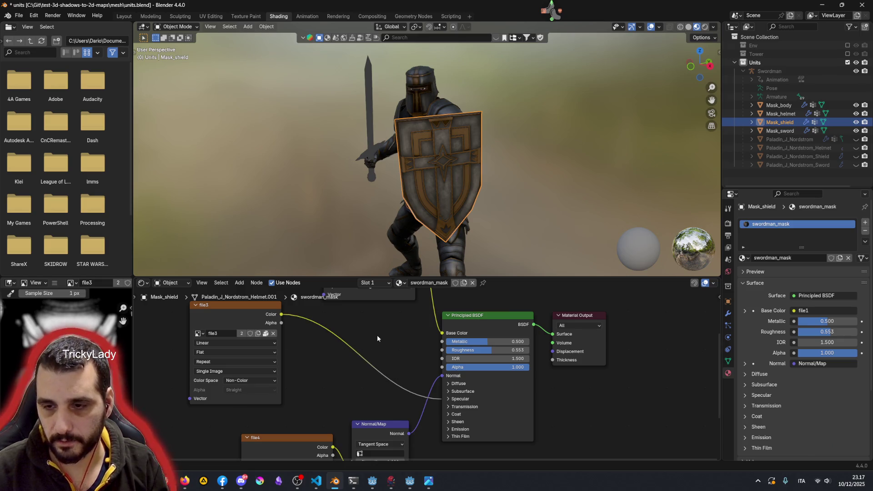
{"action": "key", "text": "ctrl+z"}
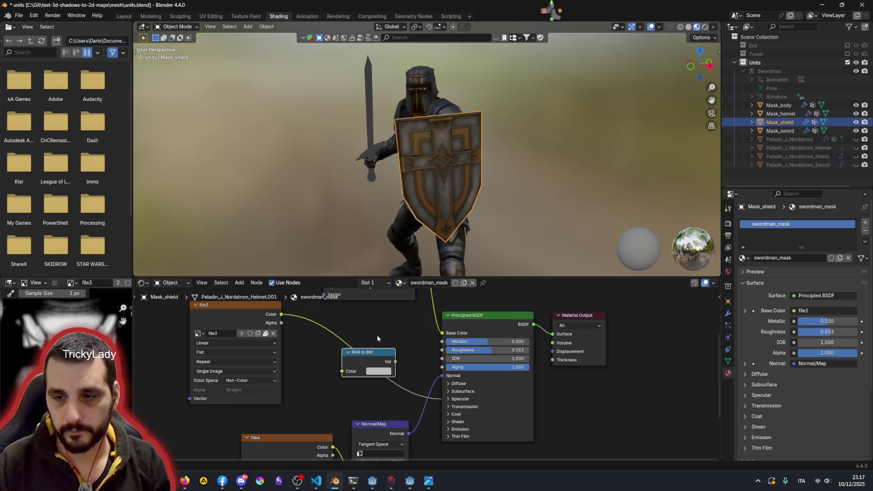
{"action": "middle_click_drag", "start_coordinate": [377, 335], "coordinate": [337, 414]}
{"action": "left_click_drag", "start_coordinate": [337, 414], "coordinate": [425, 322]}
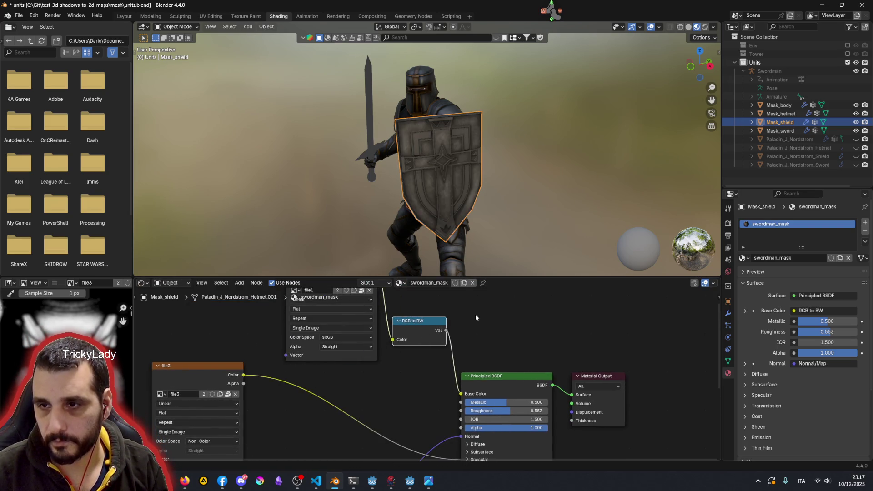
Step: Tidy the node tree with RGB to BW sitting between the file1 texture and Base Color
{"action": "middle_click_drag", "start_coordinate": [472, 260], "coordinate": [437, 266]}
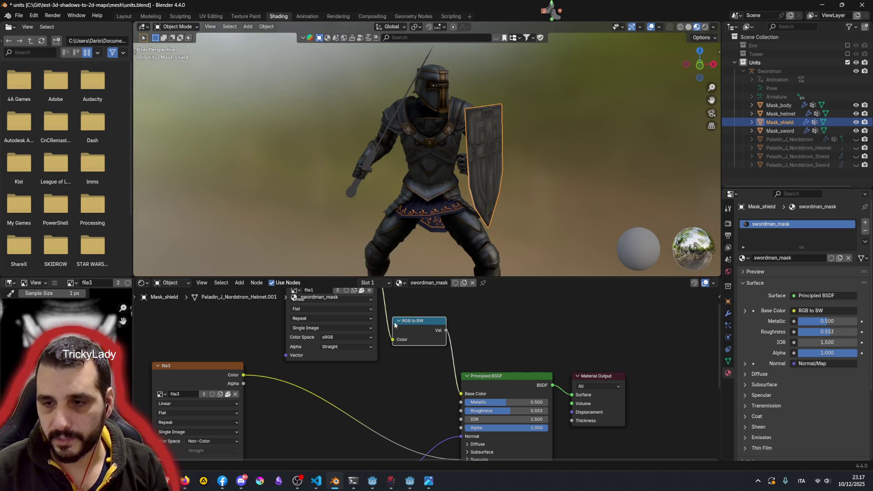
{"action": "middle_click_drag", "start_coordinate": [433, 297], "coordinate": [431, 328]}
{"action": "left_click_drag", "start_coordinate": [351, 295], "coordinate": [313, 293]}
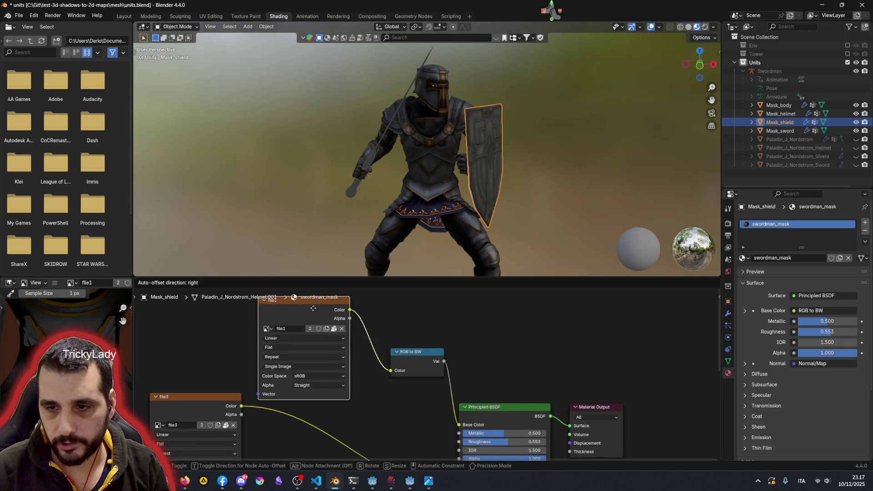
{"action": "left_click_drag", "start_coordinate": [421, 354], "coordinate": [402, 336]}
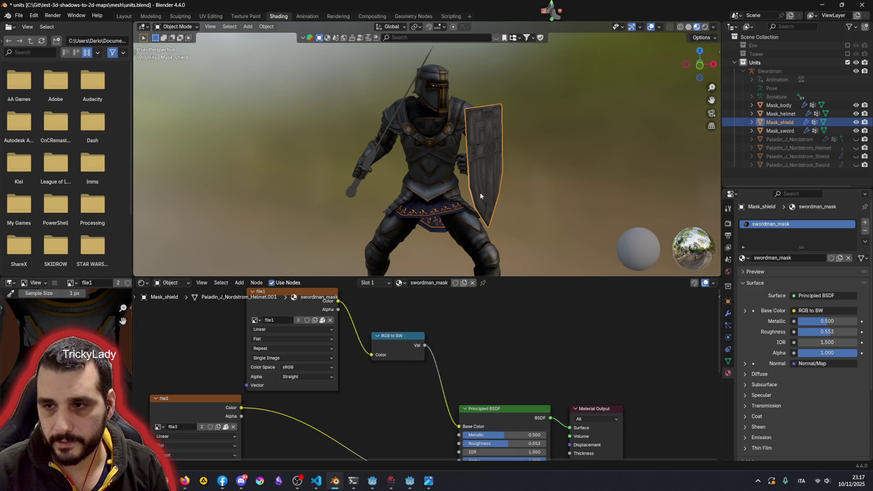
{"action": "middle_click_drag", "start_coordinate": [479, 195], "coordinate": [449, 118]}
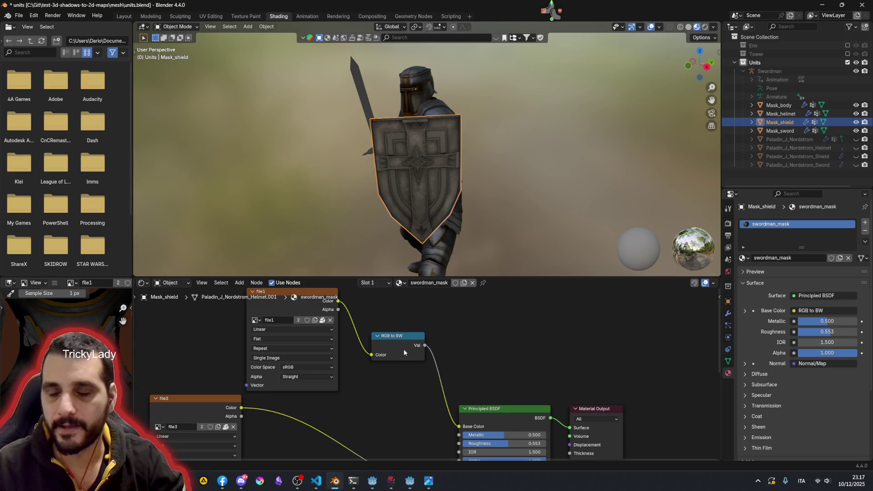
{"action": "left_click_drag", "start_coordinate": [403, 337], "coordinate": [388, 325]}
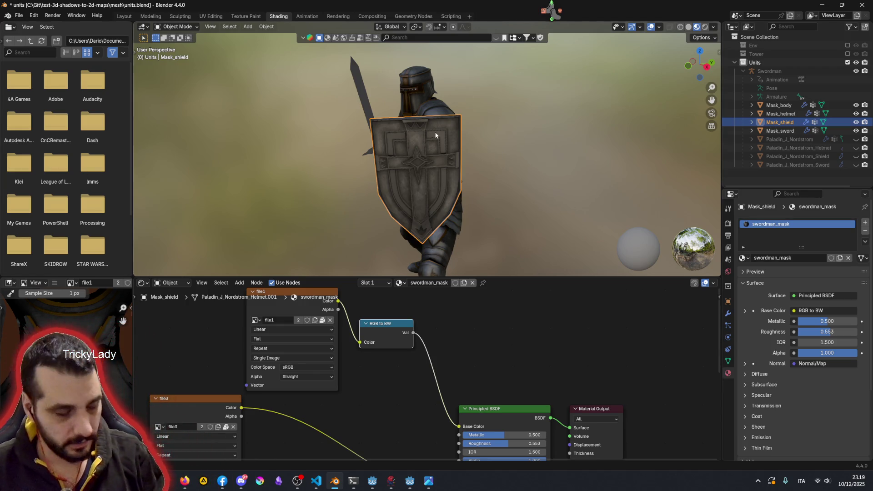
Step: Enter Edit Mode on the shield mask mesh
{"action": "key", "text": "Tab"}
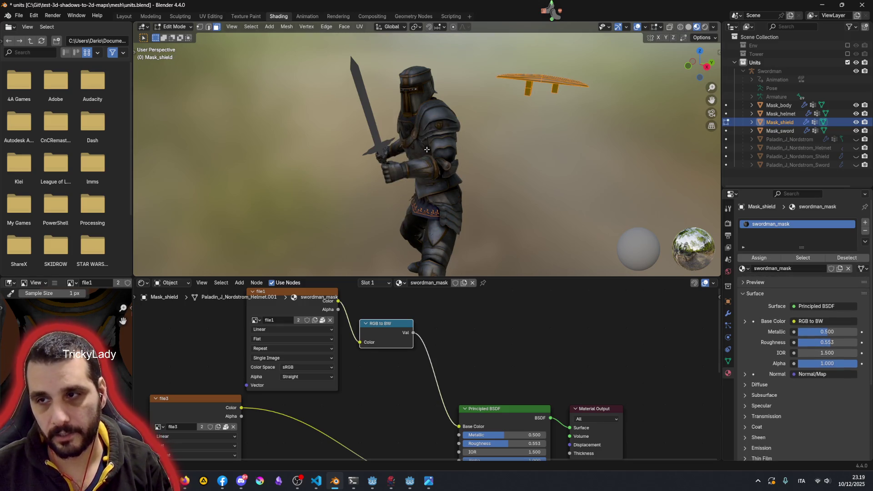
Step: Frame the shield mesh and orbit so its pointed bottom faces the view
{"action": "middle_click_drag", "start_coordinate": [426, 148], "coordinate": [539, 167]}
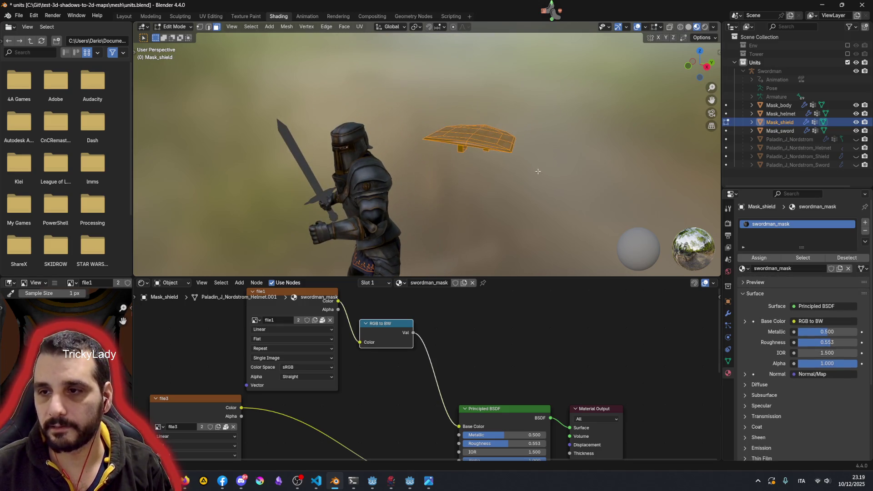
{"action": "key", "text": "KP_Decimal"}
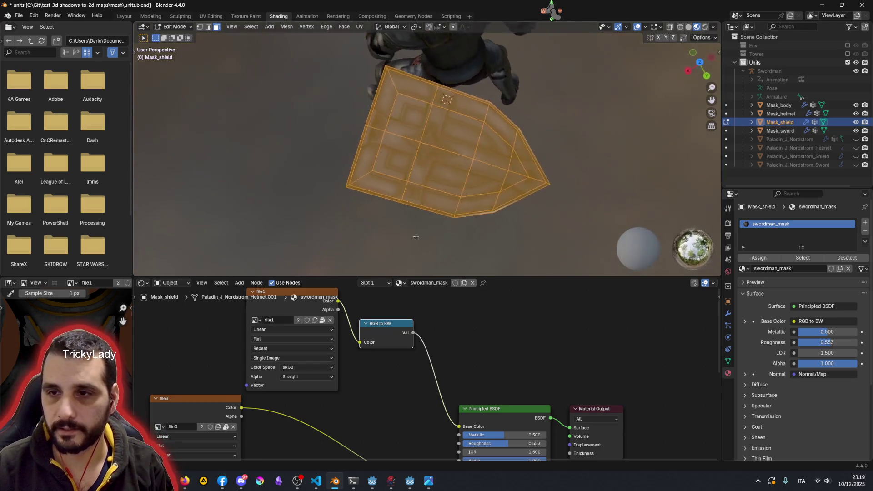
{"action": "mouse_move", "coordinate": [518, 163]}
{"action": "middle_mouse_down"}
{"action": "mouse_move", "coordinate": [421, 156]}
{"action": "mouse_move", "coordinate": [403, 203]}
{"action": "middle_mouse_up"}
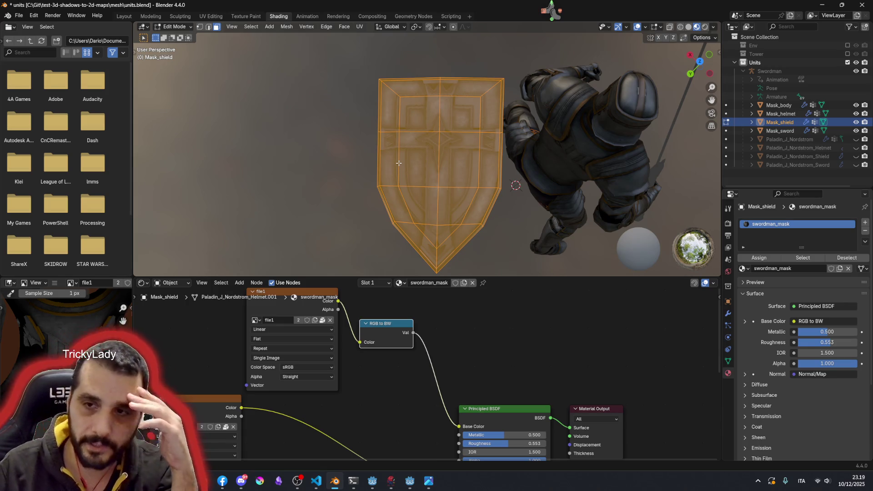
{"action": "scroll", "coordinate": [415, 168], "scroll_direction": "up", "scroll_amount": 2}
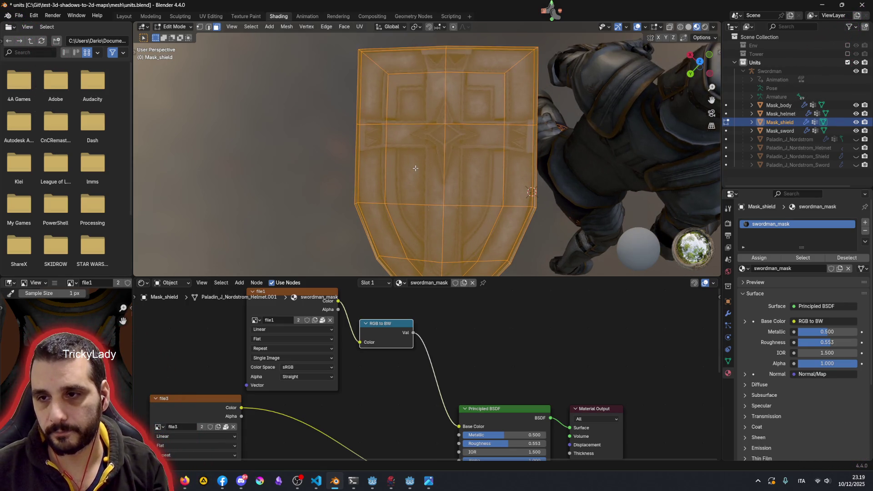
{"action": "scroll", "coordinate": [414, 168], "scroll_direction": "down", "scroll_amount": 1}
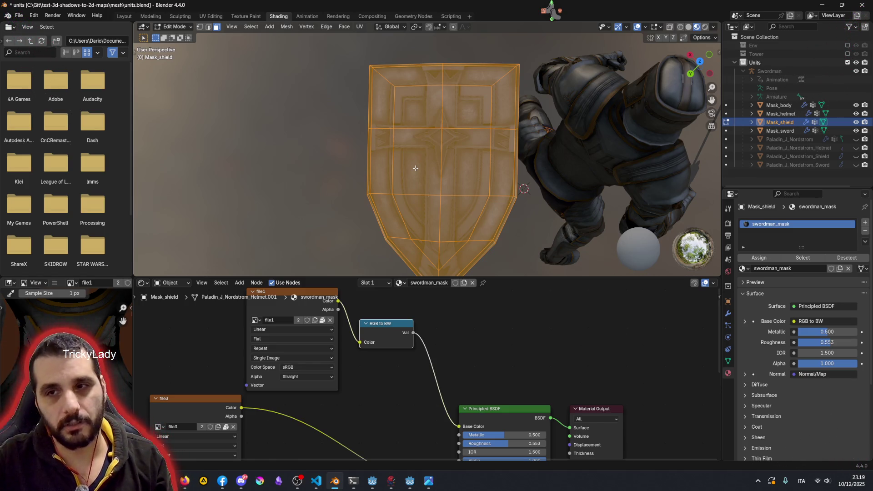
{"action": "middle_click_drag", "start_coordinate": [415, 169], "coordinate": [454, 183]}
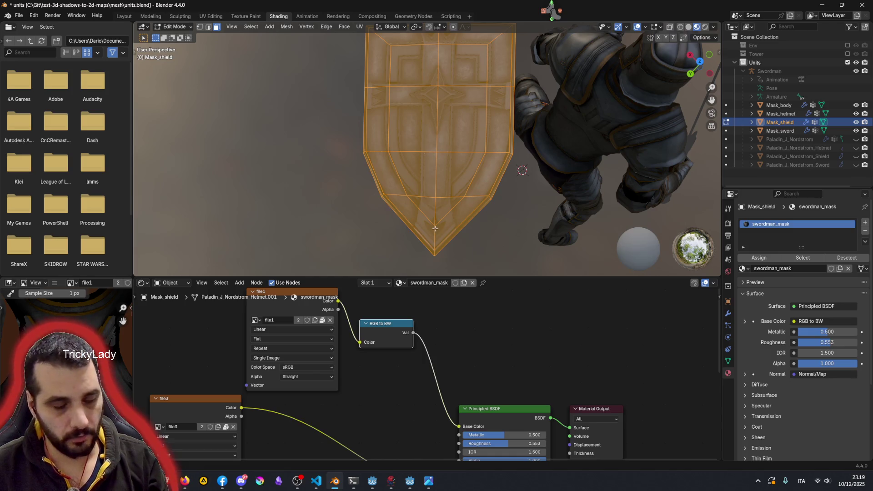
Step: In vertex select mode, start sliding a vertex near the shield's bottom tip along its edge
{"action": "key", "text": "1"}
{"action": "left_click", "coordinate": [435, 225]}
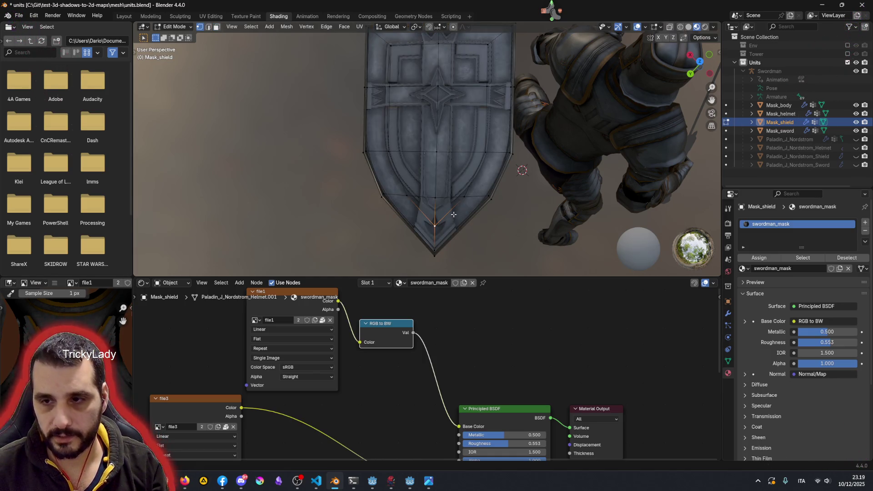
{"action": "key", "text": "shift+v"}
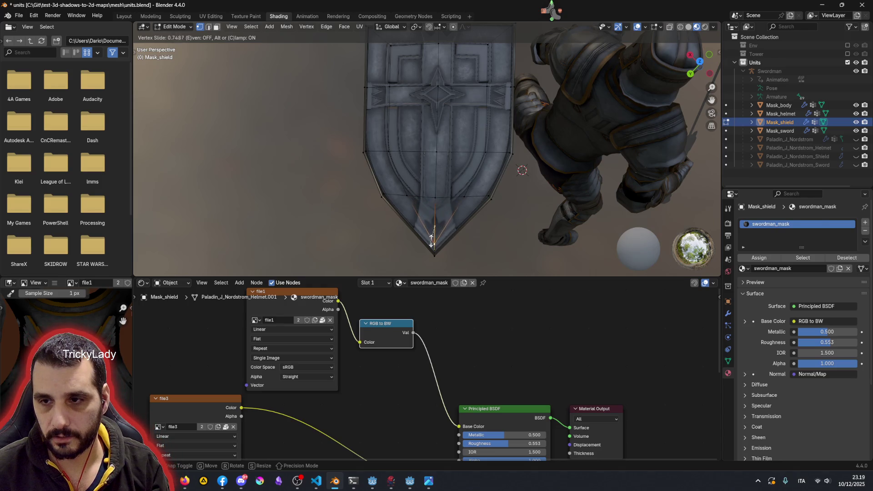
Step: Vertex-slide three vertices near the shield's bottom along their edges and confirm each
{"action": "left_click", "coordinate": [439, 210]}
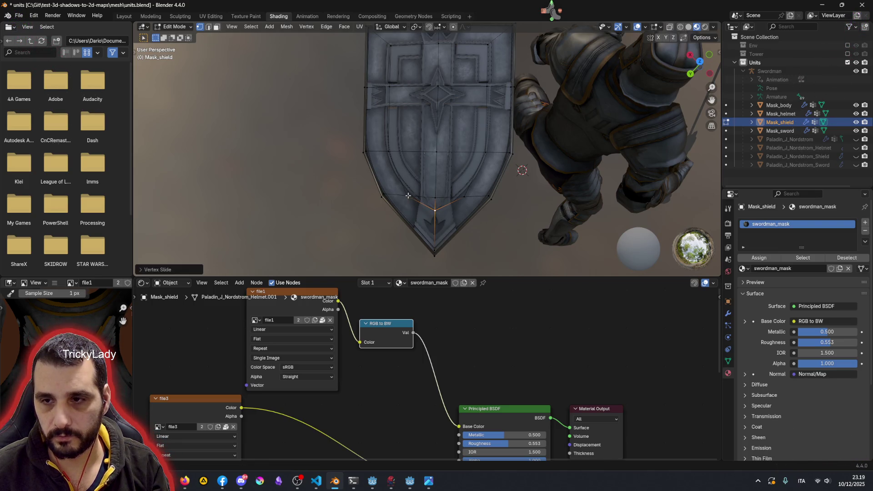
{"action": "left_click", "coordinate": [409, 195]}
{"action": "key", "text": "shift+v"}
{"action": "left_click", "coordinate": [422, 196]}
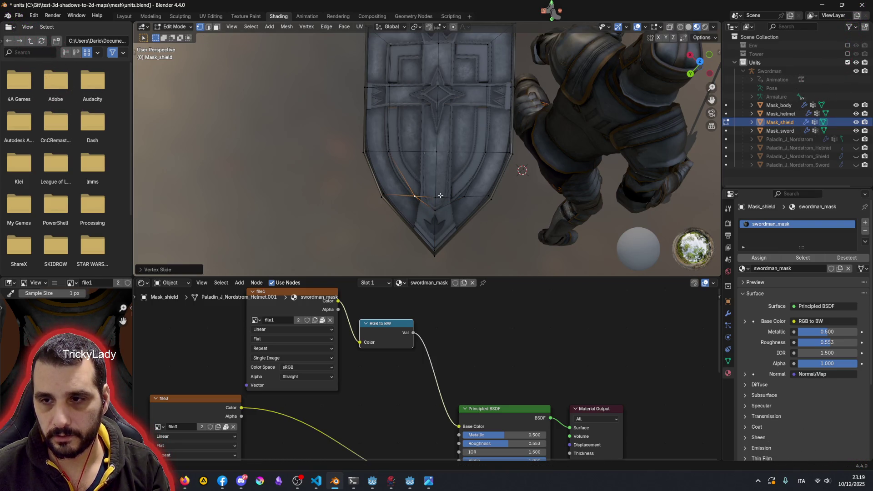
{"action": "left_click", "coordinate": [467, 196]}
{"action": "key", "text": "shift+v"}
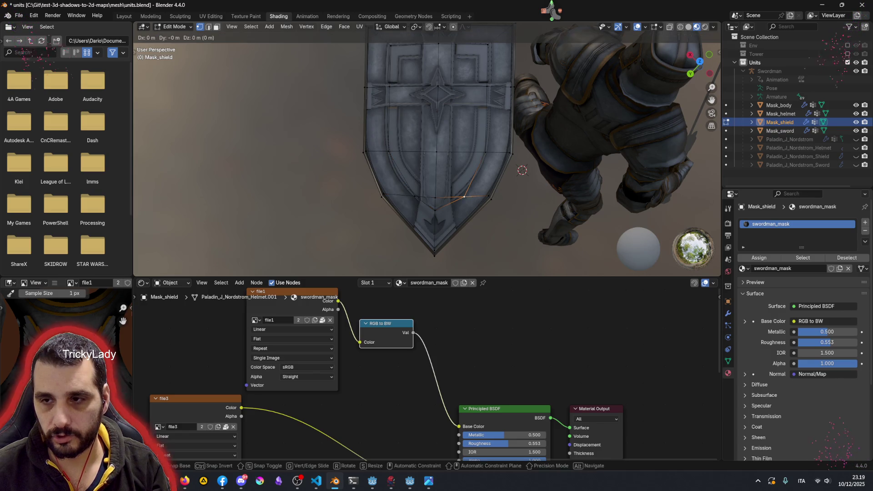
{"action": "left_click", "coordinate": [519, 188]}
{"action": "middle_click_drag", "start_coordinate": [491, 164], "coordinate": [446, 161]}
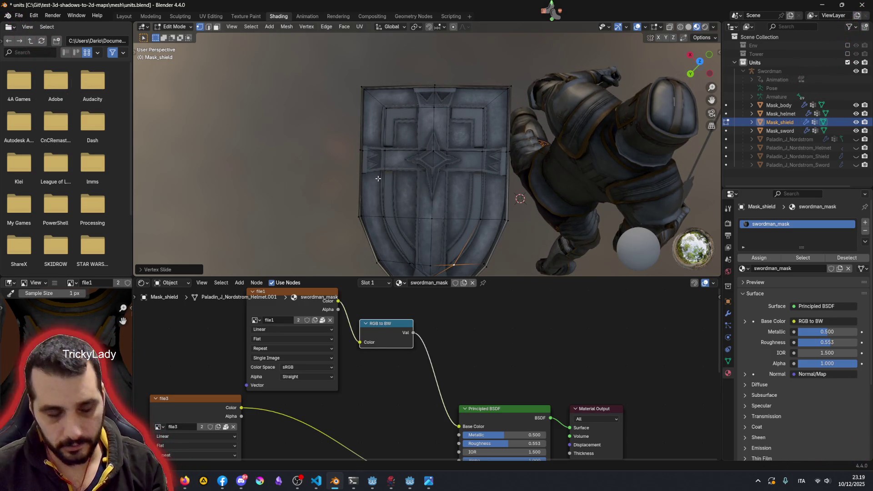
Step: Knife-cut a line across the shield panel from its left edge to its right edge and confirm it
{"action": "key", "text": "k"}
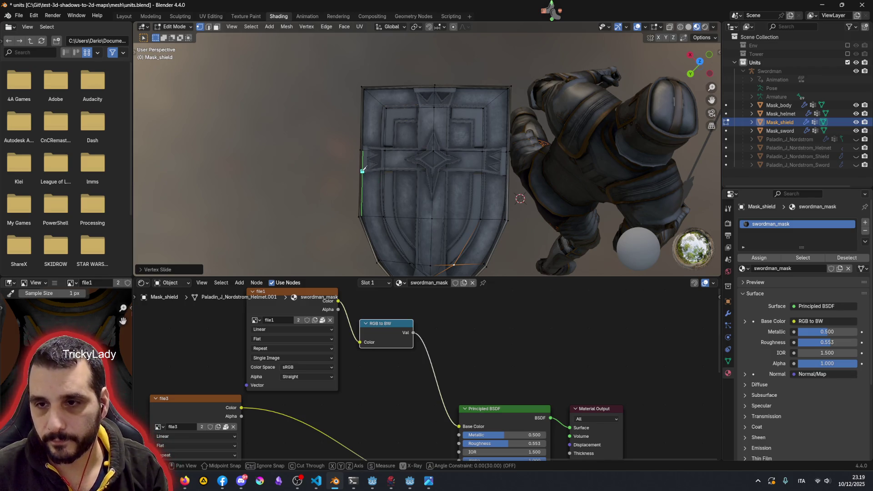
{"action": "scroll", "coordinate": [362, 171], "scroll_direction": "up", "scroll_amount": 2}
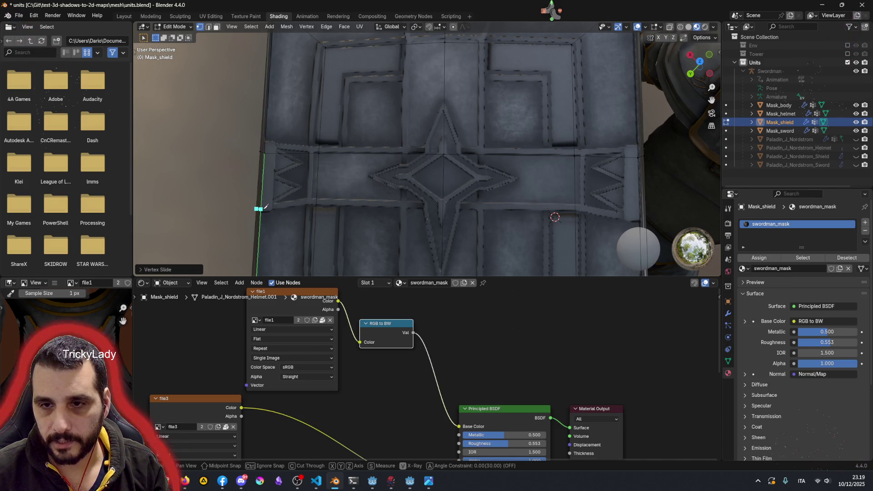
{"action": "left_click", "coordinate": [316, 203]}
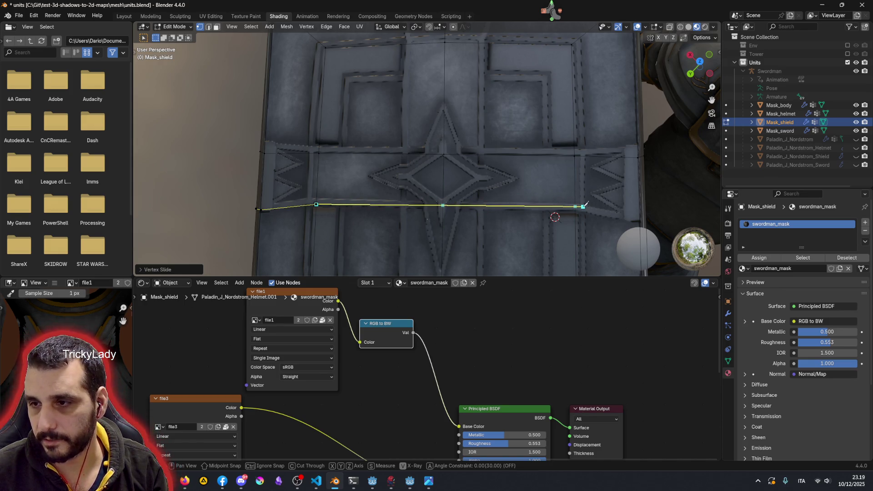
{"action": "left_click", "coordinate": [575, 209]}
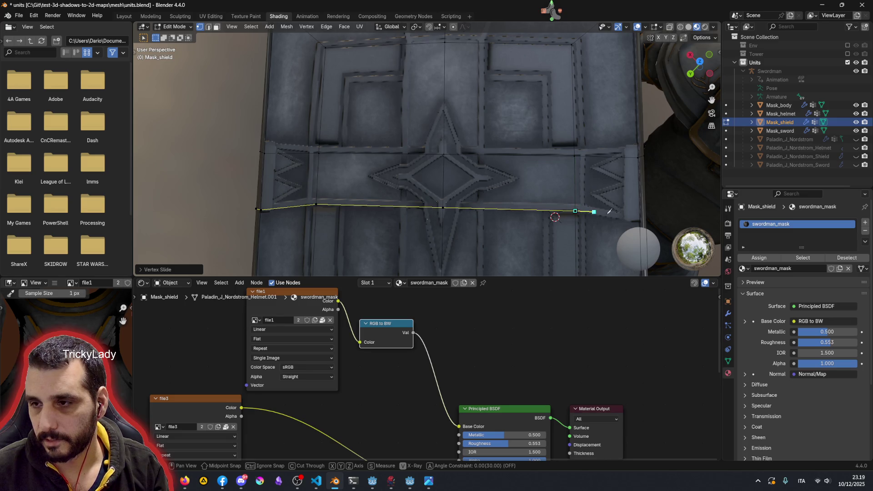
{"action": "left_click", "coordinate": [645, 221]}
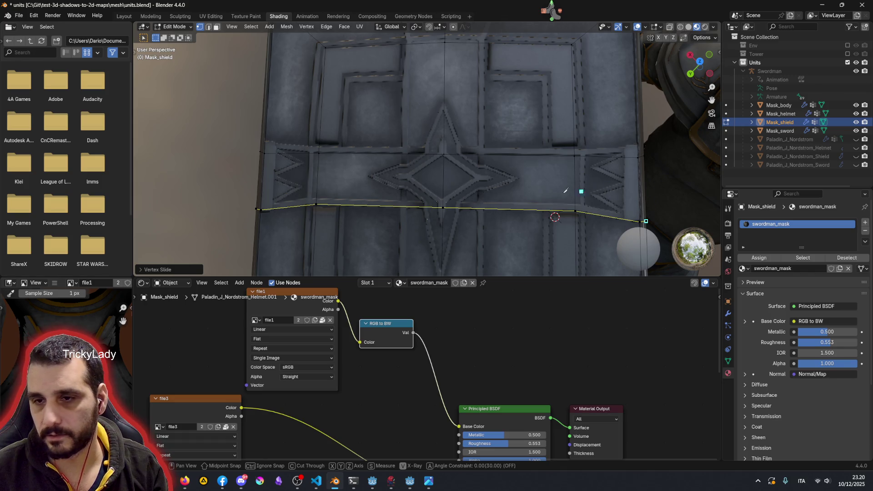
{"action": "scroll", "coordinate": [577, 190], "scroll_direction": "down", "scroll_amount": 3}
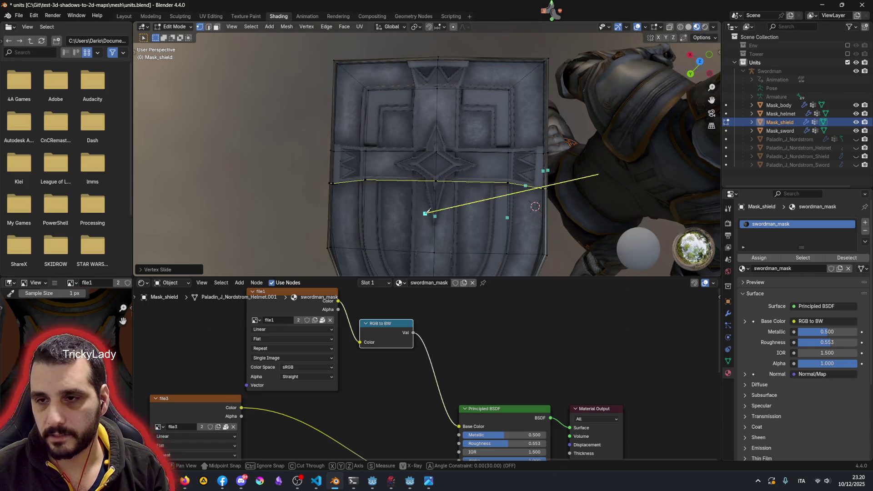
{"action": "scroll", "coordinate": [593, 164], "scroll_direction": "up", "scroll_amount": 1}
{"action": "key", "text": "Return"}
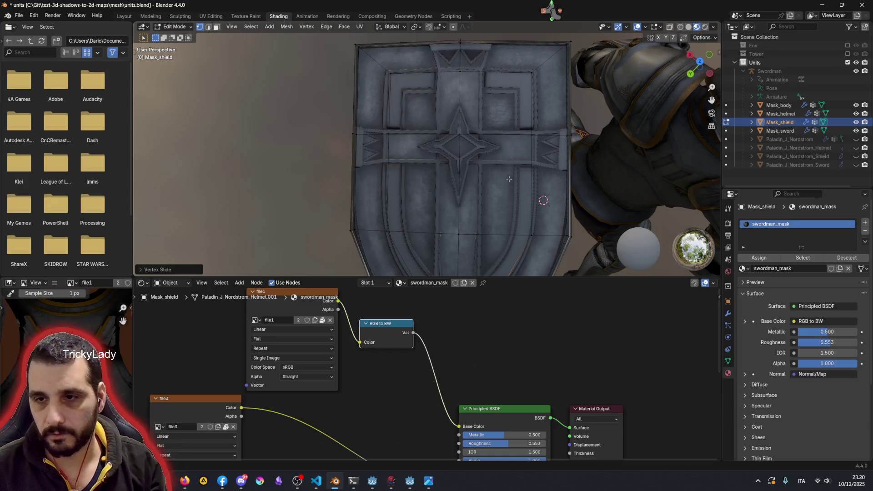
{"action": "scroll", "coordinate": [410, 153], "scroll_direction": "up", "scroll_amount": 3}
Step: Draw a second knife cut across the shield's middle band from left edge to right edge
{"action": "key", "text": "k"}
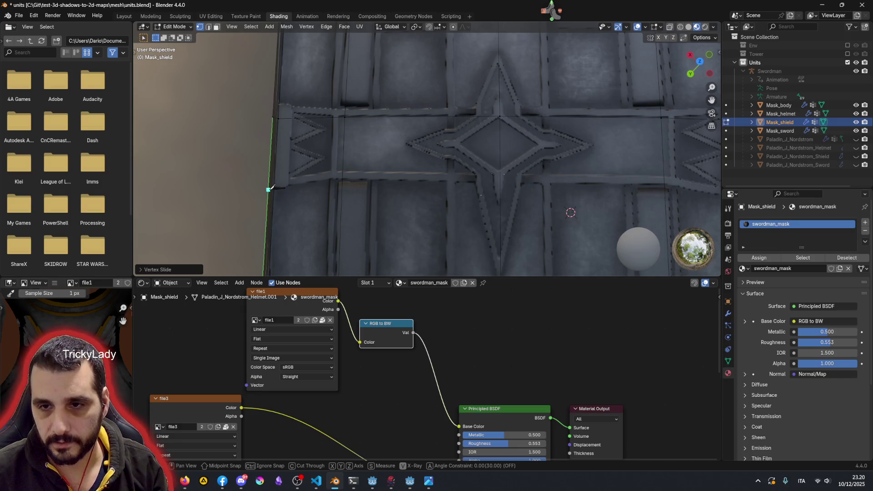
{"action": "left_click", "coordinate": [343, 176]}
{"action": "left_click", "coordinate": [499, 180]}
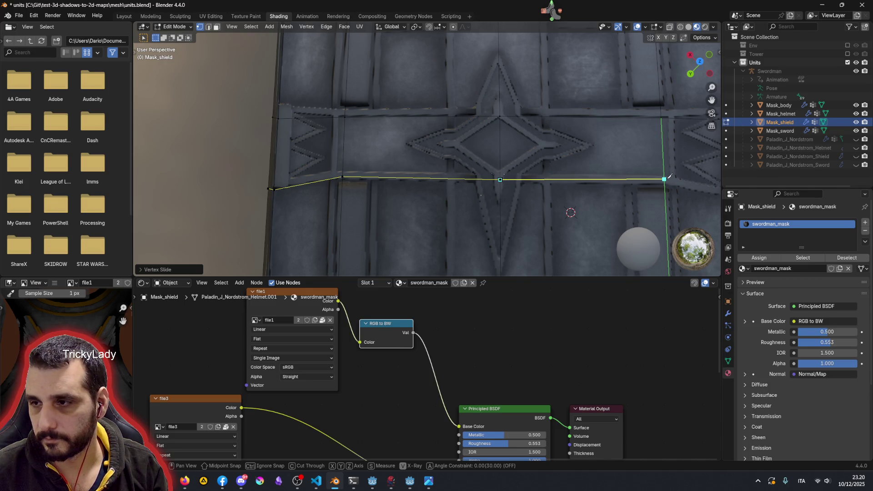
{"action": "mouse_move", "coordinate": [665, 181]}
{"action": "middle_mouse_down"}
{"action": "mouse_move", "coordinate": [620, 193]}
{"action": "mouse_move", "coordinate": [604, 181]}
{"action": "mouse_move", "coordinate": [384, 247]}
{"action": "middle_mouse_up"}
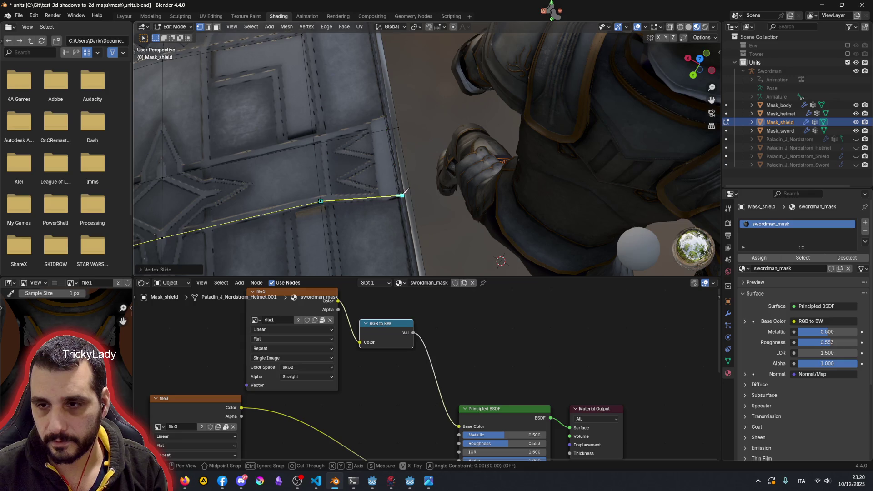
{"action": "left_click", "coordinate": [410, 194]}
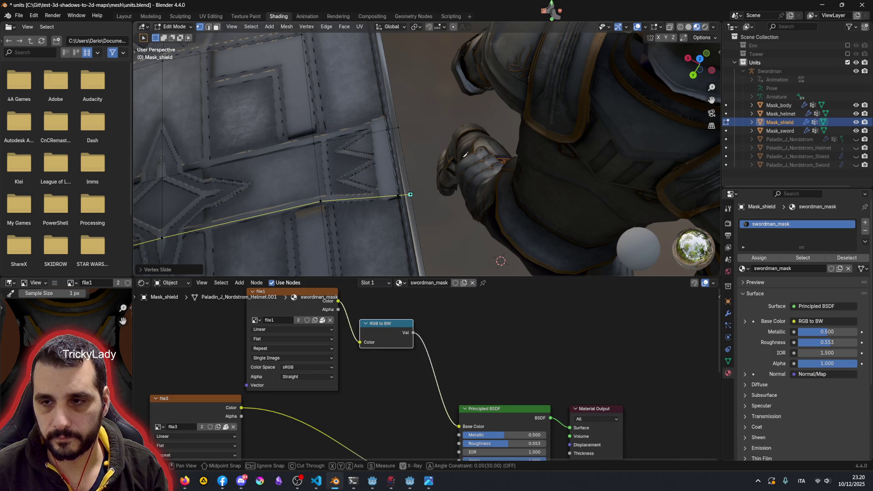
{"action": "scroll", "coordinate": [410, 194], "scroll_direction": "down", "scroll_amount": 3}
{"action": "scroll", "coordinate": [421, 163], "scroll_direction": "down", "scroll_amount": 3}
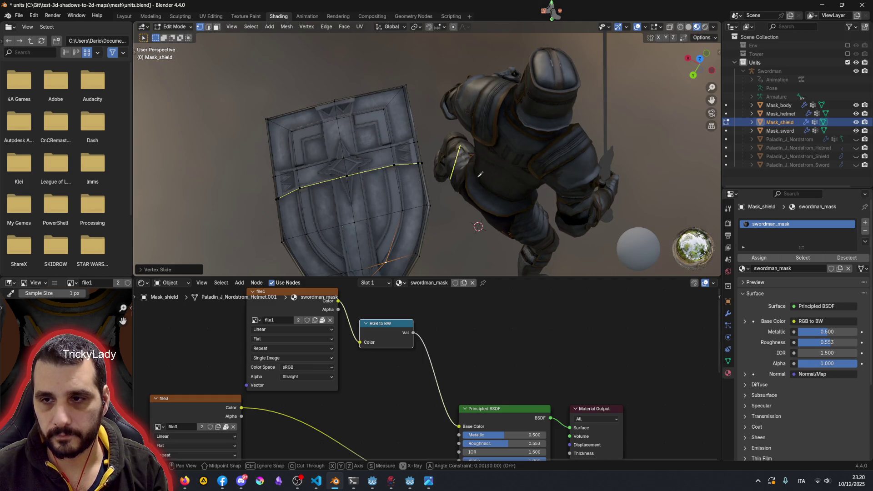
Step: Orbit the viewport around the shield and turn to face it front-on
{"action": "middle_click_drag", "start_coordinate": [471, 176], "coordinate": [414, 164]}
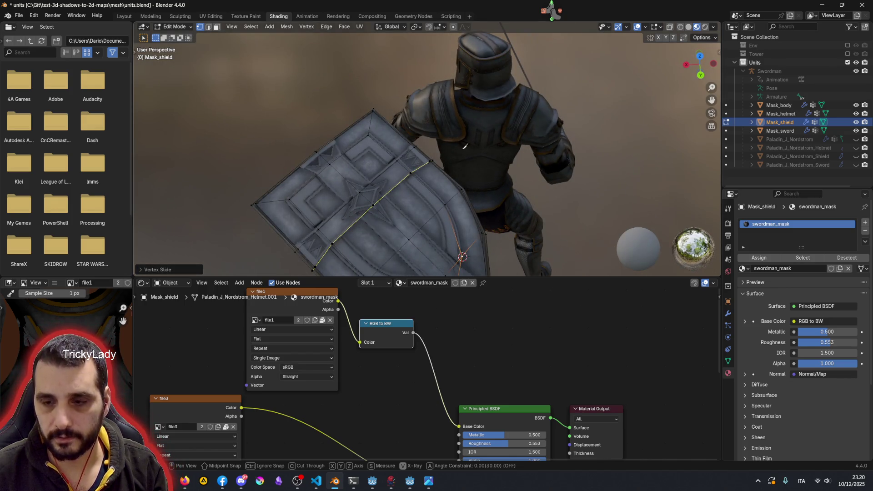
{"action": "mouse_move", "coordinate": [464, 145]}
{"action": "middle_mouse_down"}
{"action": "mouse_move", "coordinate": [355, 194]}
{"action": "mouse_move", "coordinate": [356, 164]}
{"action": "middle_mouse_up"}
{"action": "scroll", "coordinate": [355, 132], "scroll_direction": "up", "scroll_amount": 2}
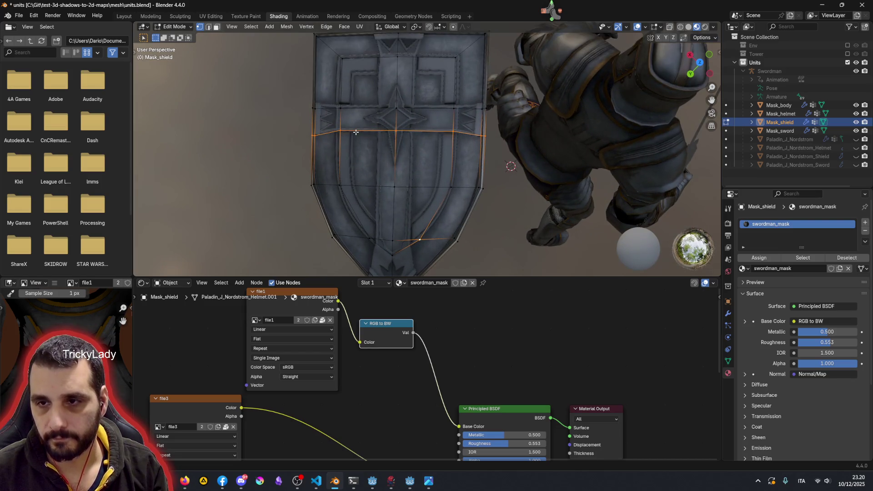
{"action": "scroll", "coordinate": [355, 132], "scroll_direction": "up", "scroll_amount": 1}
{"action": "scroll", "coordinate": [362, 133], "scroll_direction": "up", "scroll_amount": 1}
{"action": "scroll", "coordinate": [389, 136], "scroll_direction": "up", "scroll_amount": 1}
{"action": "scroll", "coordinate": [398, 139], "scroll_direction": "up", "scroll_amount": 1}
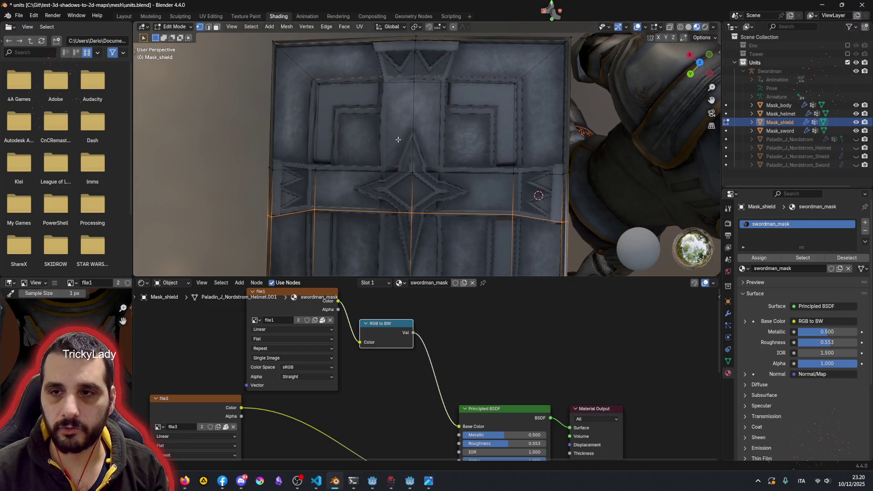
{"action": "middle_click_drag", "start_coordinate": [398, 139], "coordinate": [388, 111]}
{"action": "scroll", "coordinate": [388, 111], "scroll_direction": "up", "scroll_amount": 1}
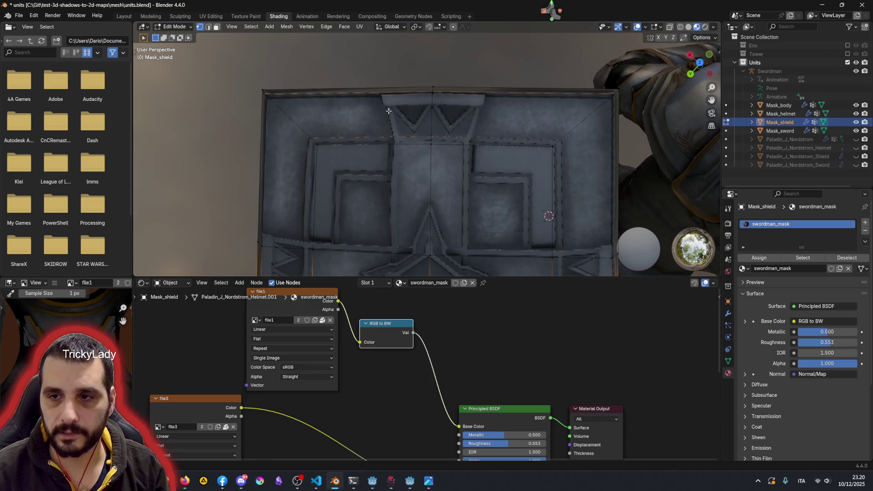
{"action": "scroll", "coordinate": [388, 110], "scroll_direction": "up", "scroll_amount": 1}
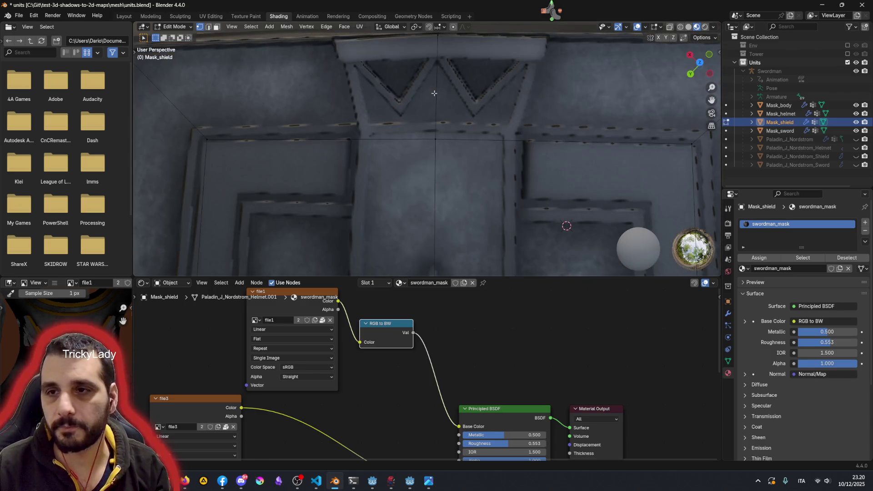
{"action": "scroll", "coordinate": [456, 165], "scroll_direction": "up", "scroll_amount": 1}
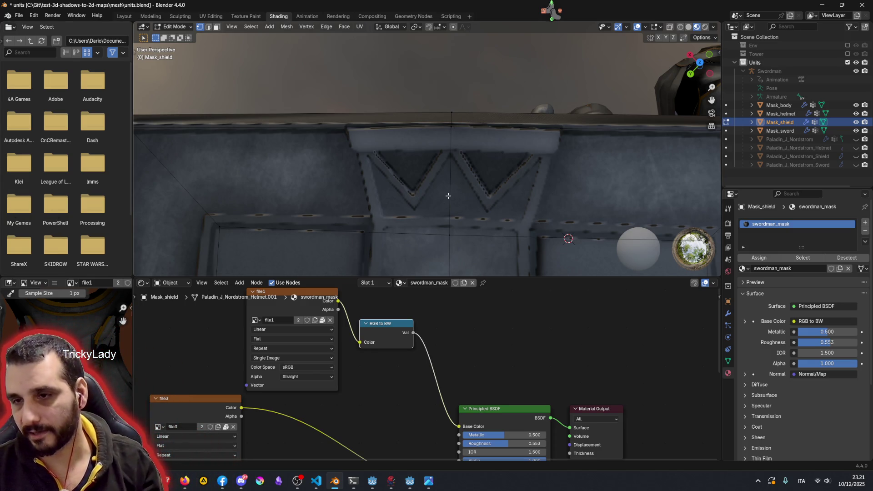
{"action": "scroll", "coordinate": [448, 196], "scroll_direction": "down", "scroll_amount": 2}
{"action": "scroll", "coordinate": [447, 191], "scroll_direction": "down", "scroll_amount": 3}
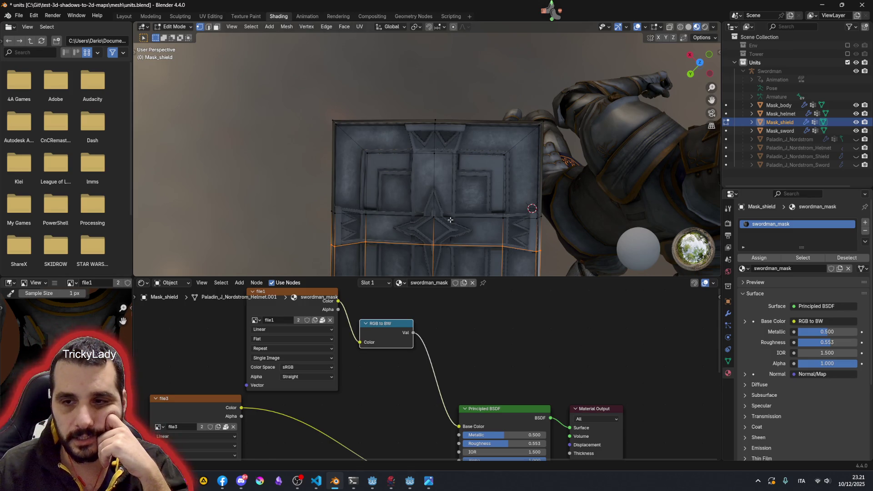
{"action": "middle_click_drag", "start_coordinate": [450, 219], "coordinate": [450, 137], "text": "shift"}
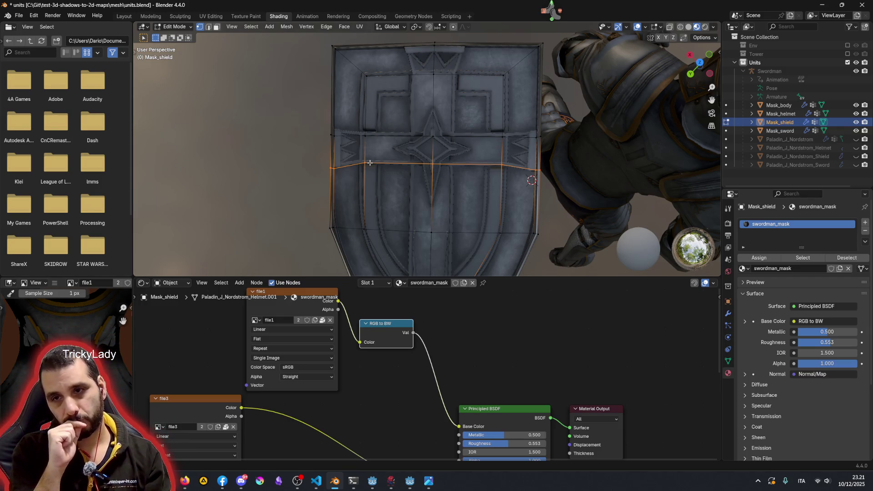
{"action": "mouse_move", "coordinate": [370, 163]}
{"action": "middle_mouse_down"}
{"action": "mouse_move", "coordinate": [470, 65]}
{"action": "mouse_move", "coordinate": [486, 110]}
{"action": "mouse_move", "coordinate": [381, 179]}
{"action": "middle_mouse_up"}
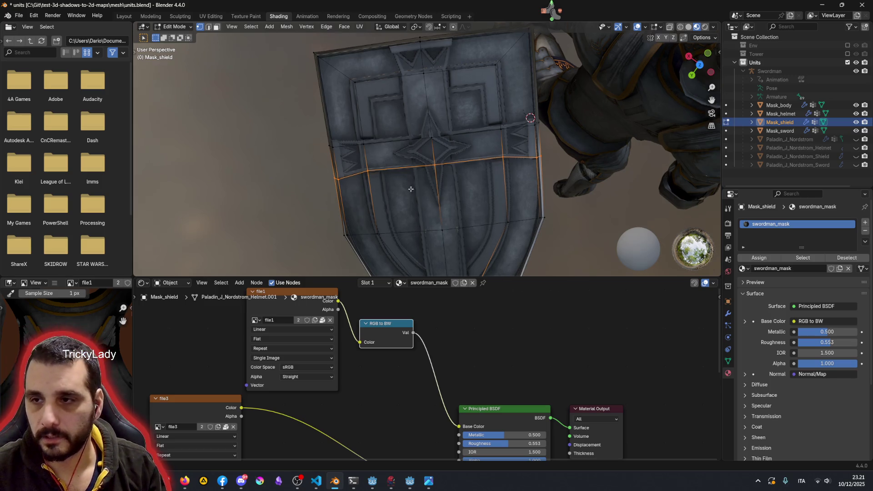
{"action": "middle_click_drag", "start_coordinate": [409, 190], "coordinate": [362, 171]}
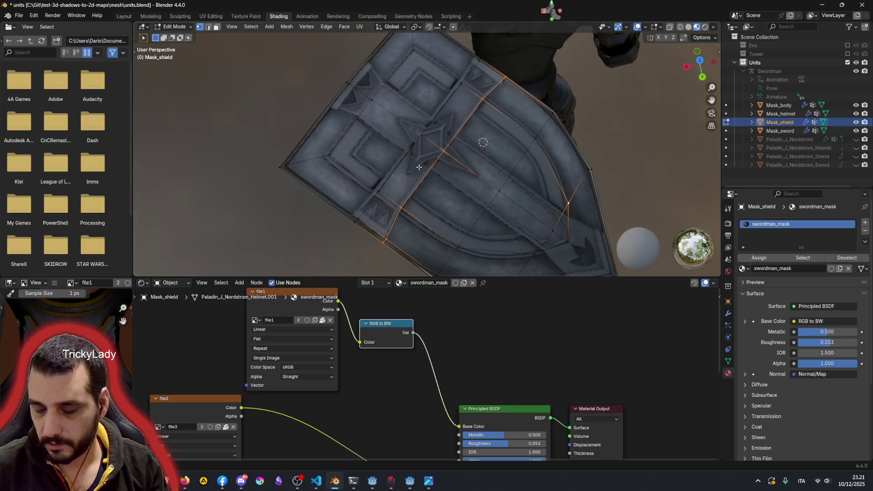
{"action": "key", "text": "KP_7"}
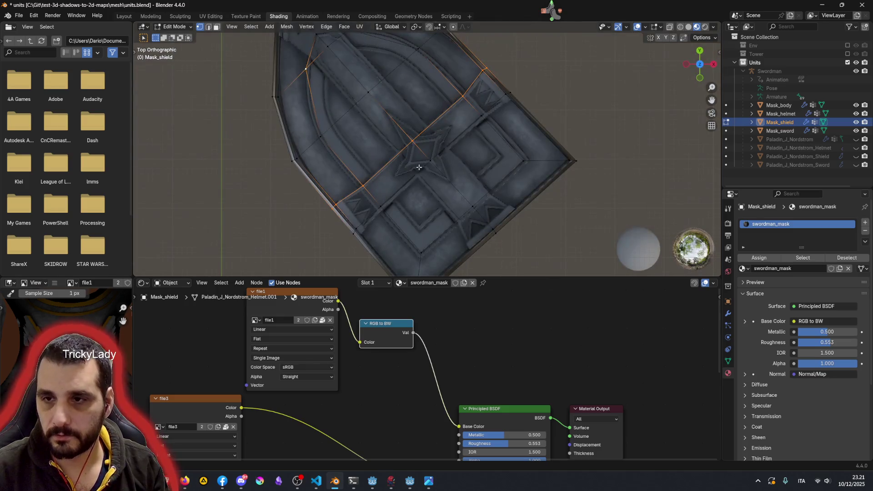
{"action": "scroll", "coordinate": [418, 167], "scroll_direction": "down", "scroll_amount": 4}
{"action": "mouse_move", "coordinate": [413, 157]}
{"action": "middle_mouse_down"}
{"action": "mouse_move", "coordinate": [441, 237]}
{"action": "mouse_move", "coordinate": [480, 199]}
{"action": "middle_mouse_up"}
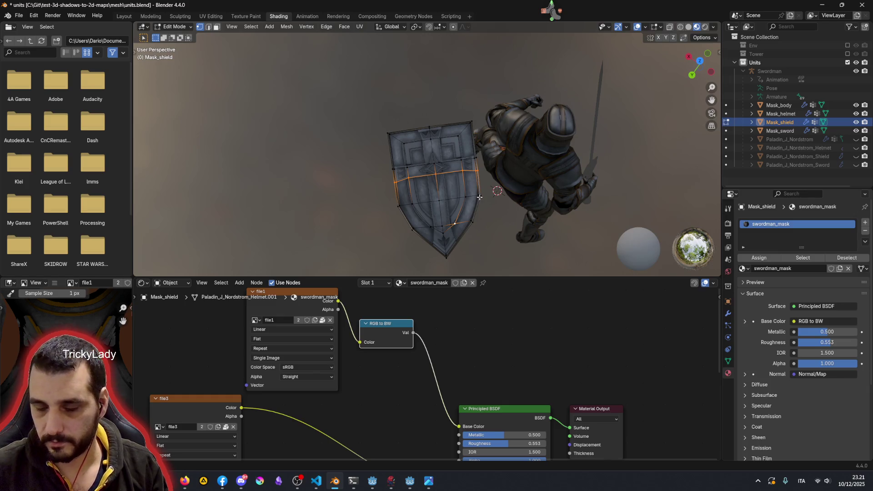
{"action": "scroll", "coordinate": [480, 197], "scroll_direction": "up", "scroll_amount": 2}
{"action": "scroll", "coordinate": [478, 191], "scroll_direction": "up", "scroll_amount": 4}
{"action": "mouse_move", "coordinate": [477, 190]}
{"action": "middle_mouse_down"}
{"action": "mouse_move", "coordinate": [465, 204]}
{"action": "mouse_move", "coordinate": [462, 191]}
{"action": "middle_mouse_up"}
{"action": "scroll", "coordinate": [461, 184], "scroll_direction": "up", "scroll_amount": 1}
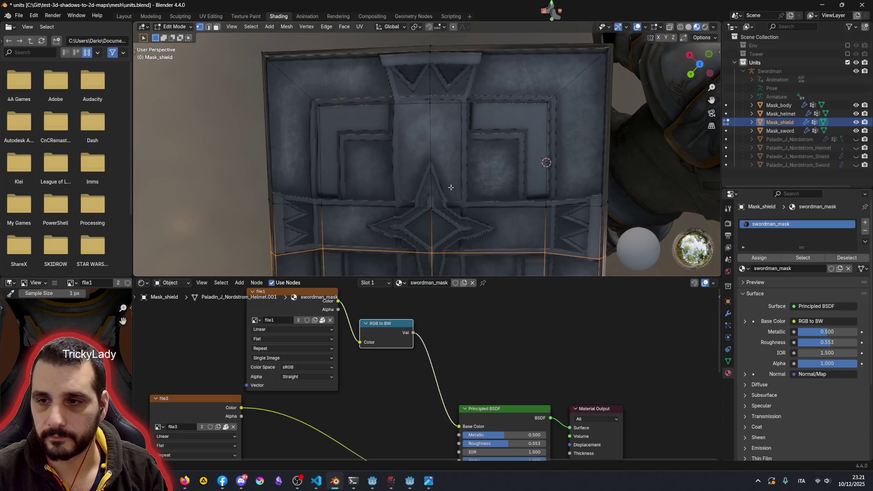
{"action": "scroll", "coordinate": [462, 126], "scroll_direction": "up", "scroll_amount": 2}
{"action": "mouse_move", "coordinate": [462, 78]}
{"action": "middle_mouse_down"}
{"action": "mouse_move", "coordinate": [429, 104]}
{"action": "mouse_move", "coordinate": [479, 45]}
{"action": "middle_mouse_up"}
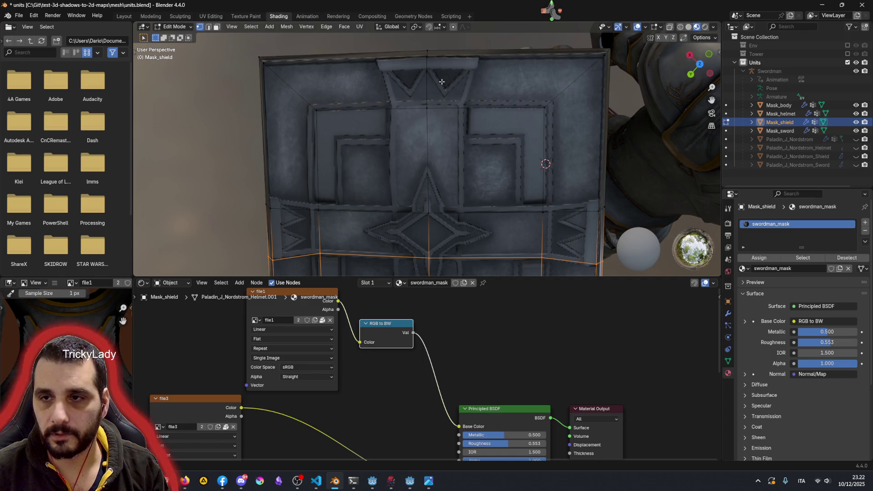
{"action": "middle_click_drag", "start_coordinate": [479, 44], "coordinate": [428, 95]}
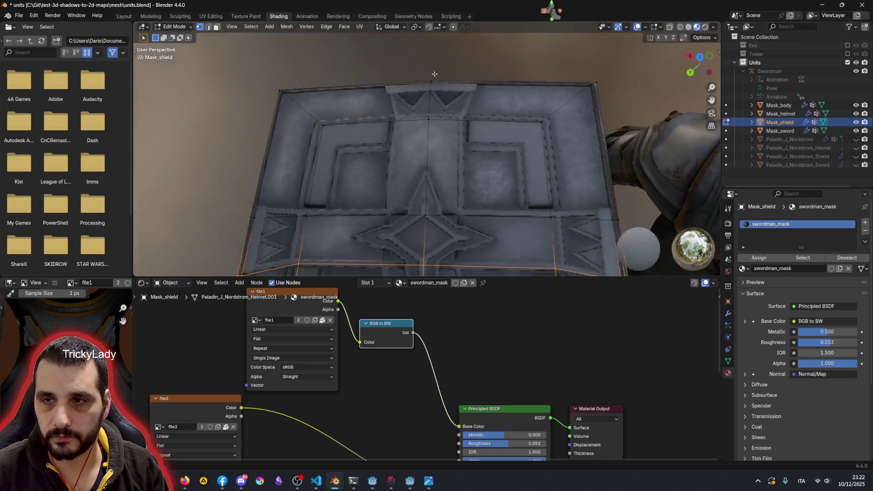
{"action": "key", "text": "k"}
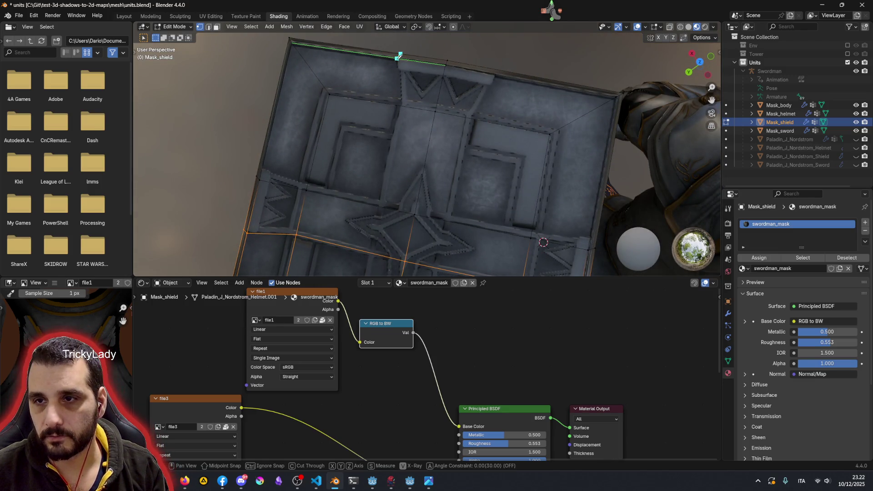
Step: Place knife cut points from the shield's top edge down past the star emblem to its lower tip
{"action": "left_click", "coordinate": [397, 57]}
{"action": "left_click", "coordinate": [401, 105]}
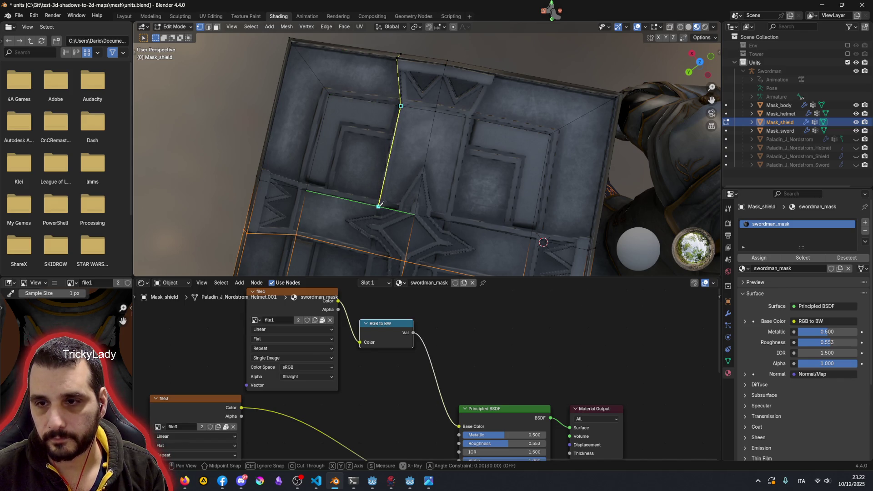
{"action": "scroll", "coordinate": [379, 204], "scroll_direction": "down", "scroll_amount": 6}
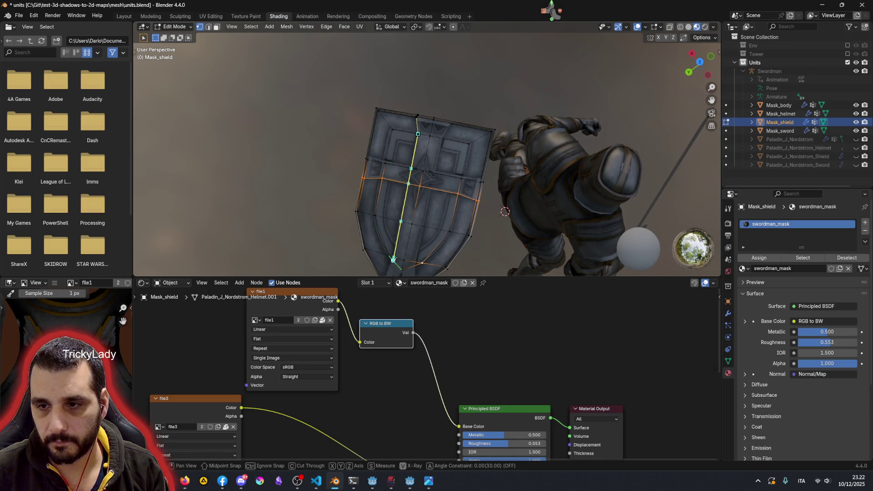
{"action": "mouse_move", "coordinate": [421, 227]}
{"action": "middle_mouse_down"}
{"action": "mouse_move", "coordinate": [419, 190]}
{"action": "mouse_move", "coordinate": [462, 56]}
{"action": "middle_mouse_up"}
{"action": "scroll", "coordinate": [427, 194], "scroll_direction": "up", "scroll_amount": 5}
{"action": "scroll", "coordinate": [426, 192], "scroll_direction": "down", "scroll_amount": 2}
{"action": "left_click", "coordinate": [400, 137]}
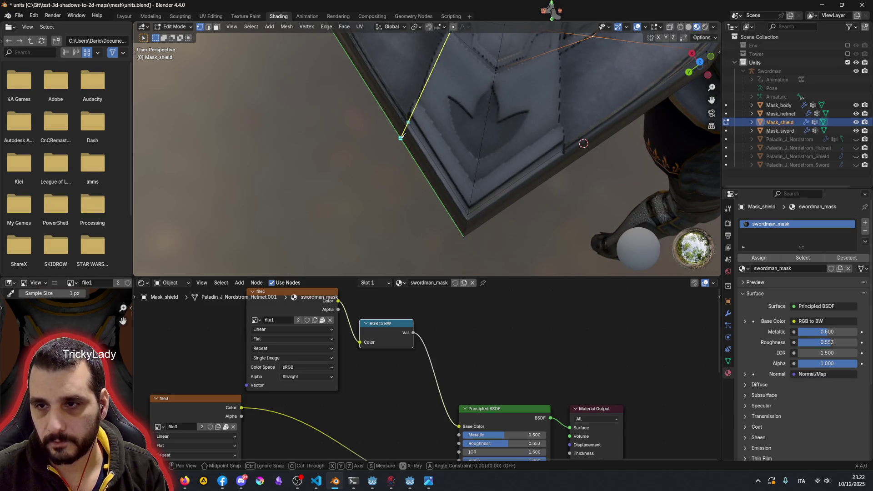
{"action": "mouse_move", "coordinate": [478, 98]}
{"action": "middle_mouse_down"}
{"action": "mouse_move", "coordinate": [486, 98]}
{"action": "mouse_move", "coordinate": [440, 157]}
{"action": "middle_mouse_up"}
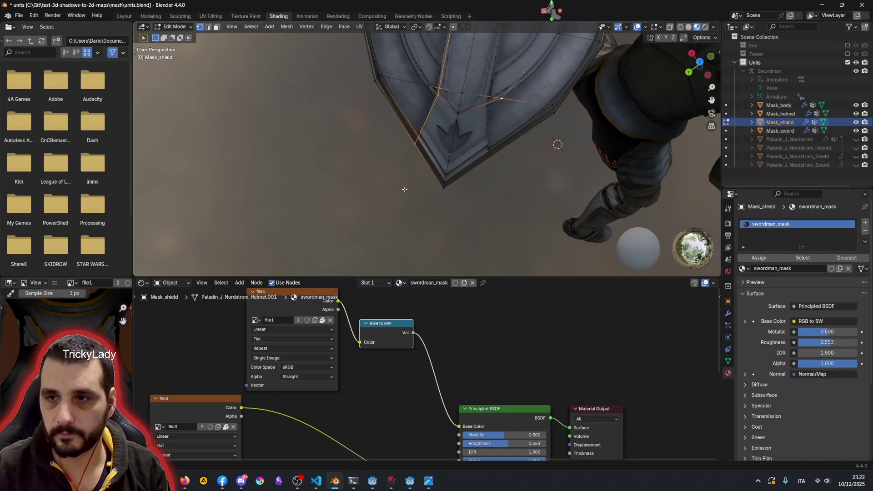
{"action": "scroll", "coordinate": [404, 189], "scroll_direction": "down", "scroll_amount": 2}
{"action": "middle_click_drag", "start_coordinate": [409, 179], "coordinate": [431, 154]}
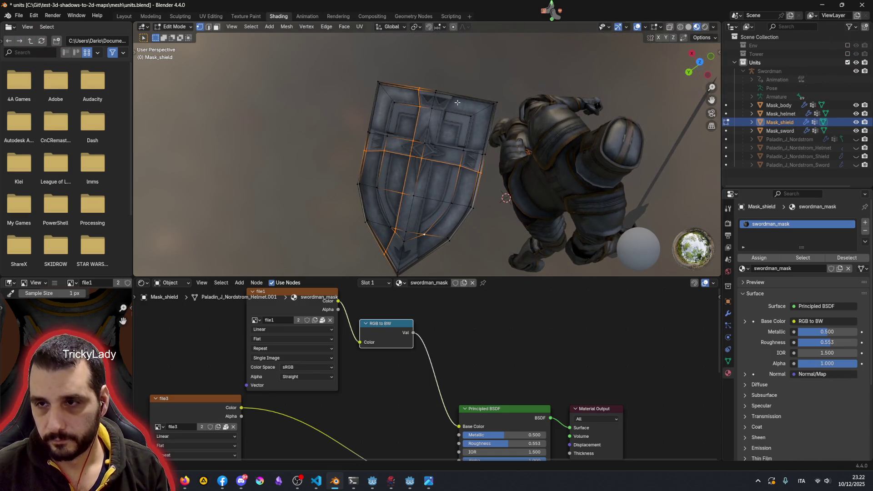
{"action": "scroll", "coordinate": [457, 103], "scroll_direction": "up", "scroll_amount": 3}
{"action": "middle_click_drag", "start_coordinate": [469, 84], "coordinate": [429, 151]}
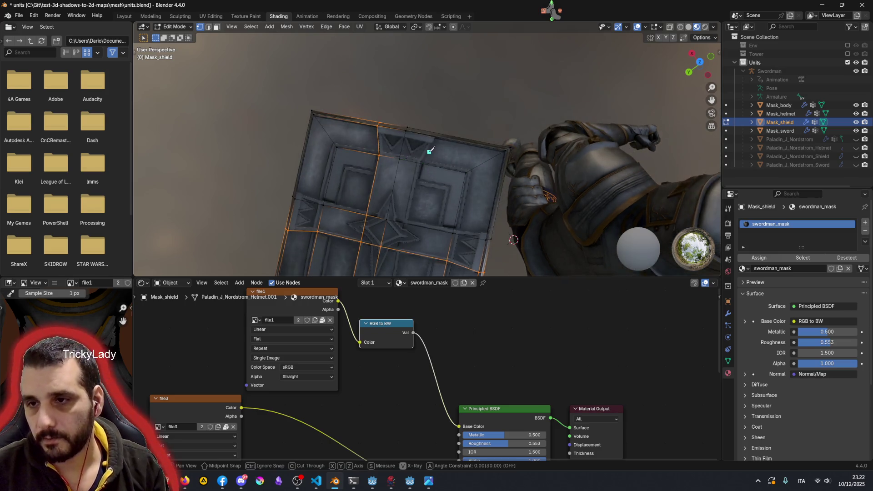
{"action": "scroll", "coordinate": [430, 150], "scroll_direction": "up", "scroll_amount": 2}
{"action": "scroll", "coordinate": [437, 137], "scroll_direction": "up", "scroll_amount": 2}
{"action": "scroll", "coordinate": [448, 120], "scroll_direction": "up", "scroll_amount": 2}
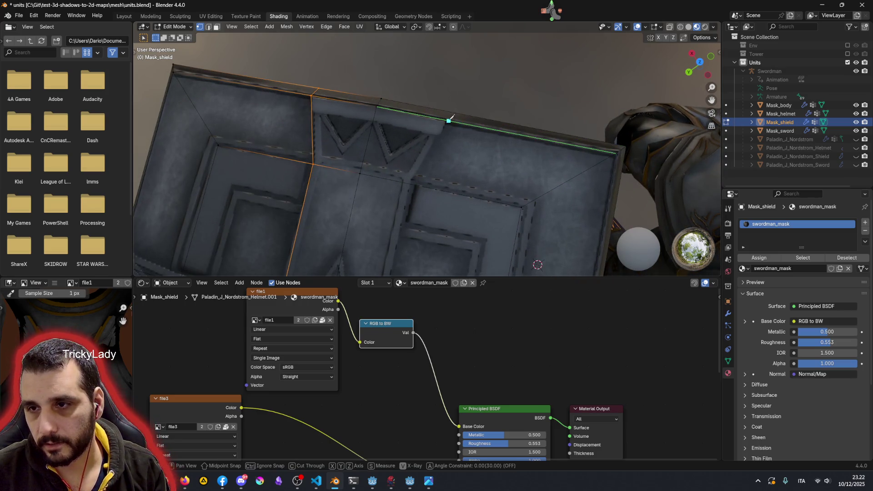
Step: Add cut points from the top edge to the bottom edge and confirm the vertical cut through the tip
{"action": "left_click", "coordinate": [450, 115]}
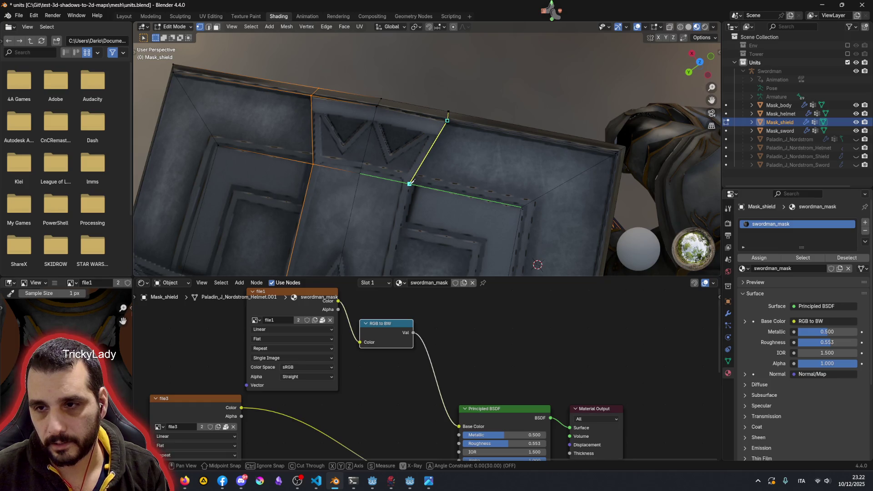
{"action": "scroll", "coordinate": [414, 176], "scroll_direction": "down", "scroll_amount": 5}
{"action": "middle_click_drag", "start_coordinate": [413, 176], "coordinate": [437, 137]}
{"action": "scroll", "coordinate": [439, 123], "scroll_direction": "up", "scroll_amount": 5}
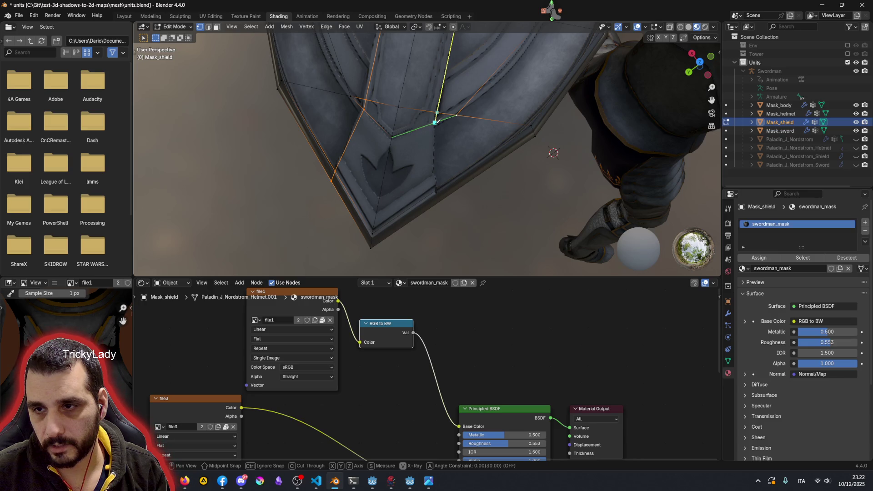
{"action": "left_click", "coordinate": [439, 204]}
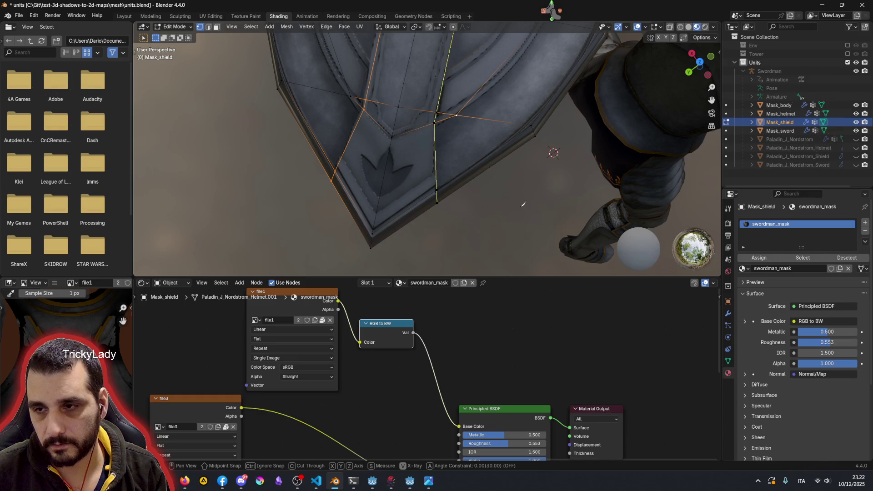
{"action": "scroll", "coordinate": [523, 204], "scroll_direction": "down", "scroll_amount": 3}
{"action": "key", "text": "Return"}
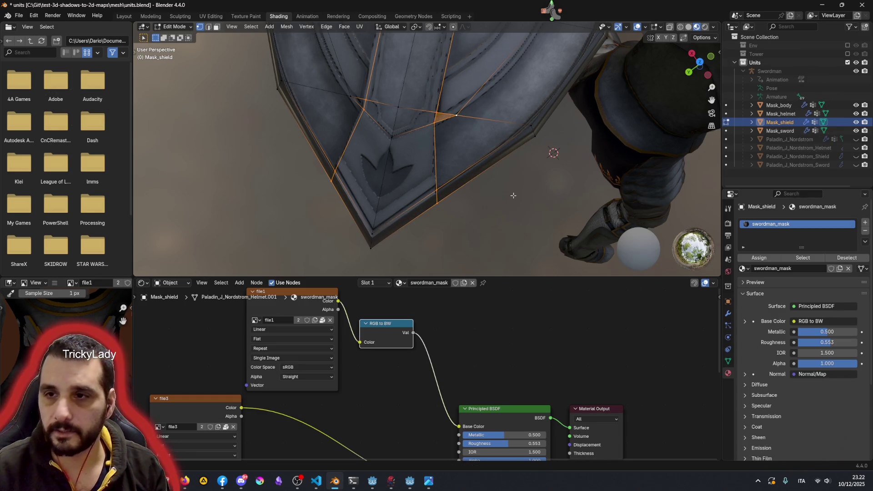
{"action": "scroll", "coordinate": [513, 196], "scroll_direction": "down", "scroll_amount": 3}
{"action": "mouse_move", "coordinate": [513, 195]}
{"action": "middle_mouse_down"}
{"action": "mouse_move", "coordinate": [465, 67]}
{"action": "mouse_move", "coordinate": [471, 143]}
{"action": "middle_mouse_up"}
{"action": "scroll", "coordinate": [465, 67], "scroll_direction": "up", "scroll_amount": 3}
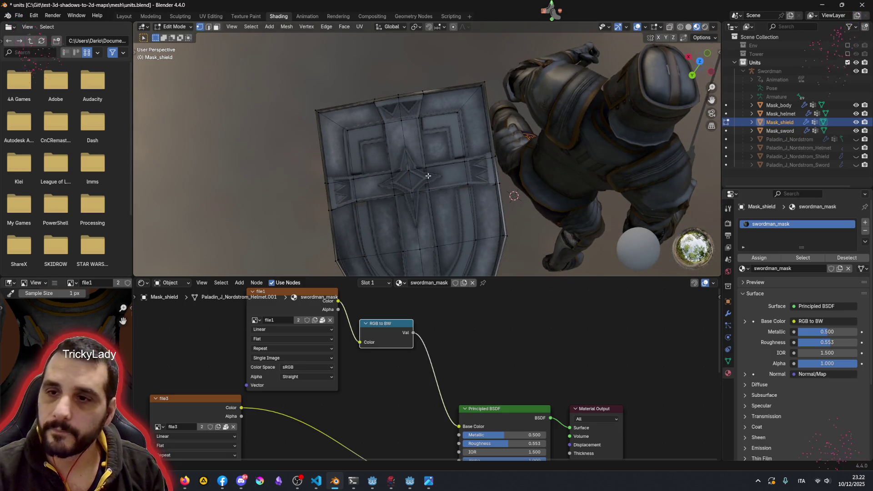
{"action": "scroll", "coordinate": [430, 175], "scroll_direction": "up", "scroll_amount": 1}
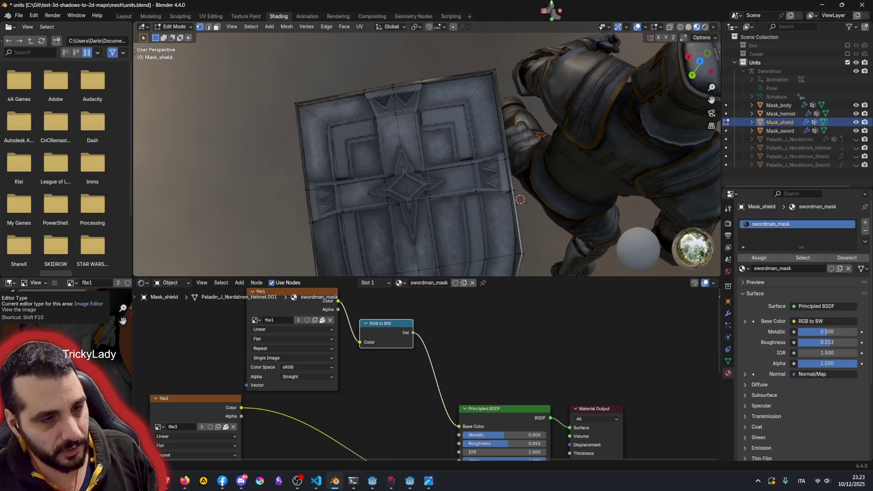
{"action": "mouse_move", "coordinate": [443, 169]}
{"action": "middle_mouse_down"}
{"action": "mouse_move", "coordinate": [337, 154]}
{"action": "mouse_move", "coordinate": [330, 88]}
{"action": "middle_mouse_up"}
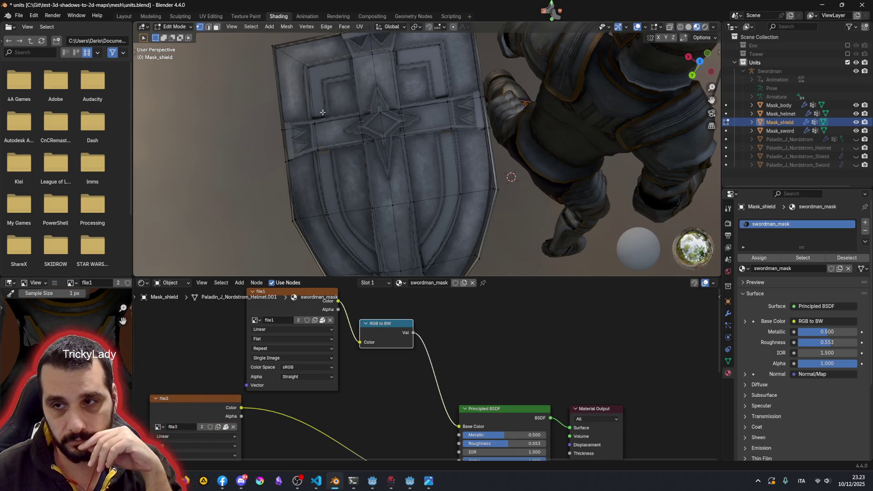
{"action": "middle_click_drag", "start_coordinate": [361, 108], "coordinate": [322, 191]}
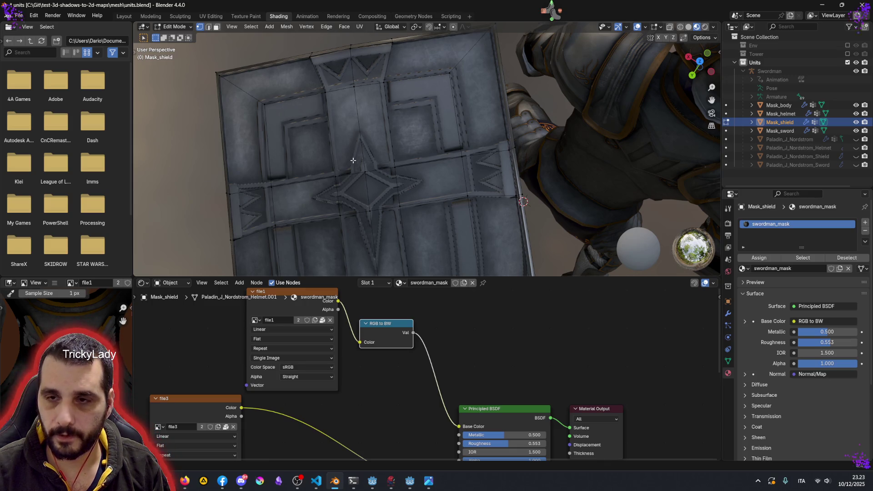
{"action": "scroll", "coordinate": [352, 160], "scroll_direction": "down", "scroll_amount": 4}
{"action": "middle_click_drag", "start_coordinate": [394, 179], "coordinate": [409, 147], "text": "shift"}
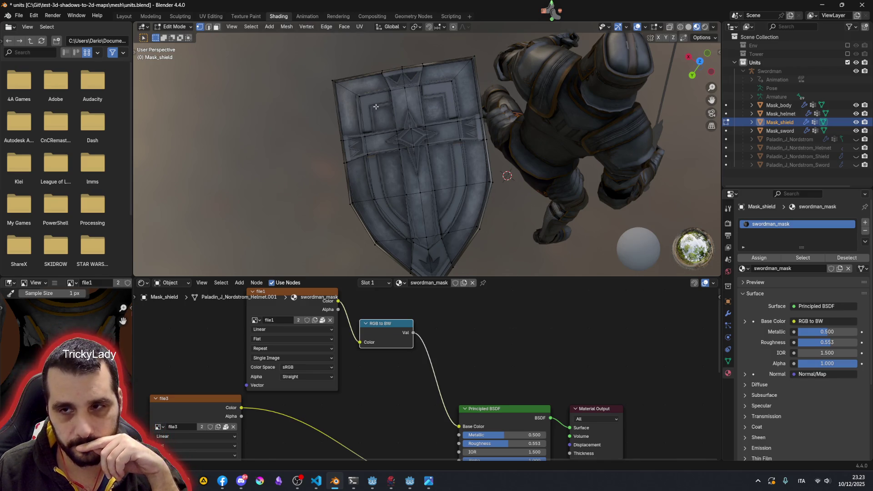
{"action": "scroll", "coordinate": [376, 107], "scroll_direction": "up", "scroll_amount": 2}
{"action": "scroll", "coordinate": [396, 130], "scroll_direction": "up", "scroll_amount": 1}
{"action": "scroll", "coordinate": [409, 147], "scroll_direction": "up", "scroll_amount": 1}
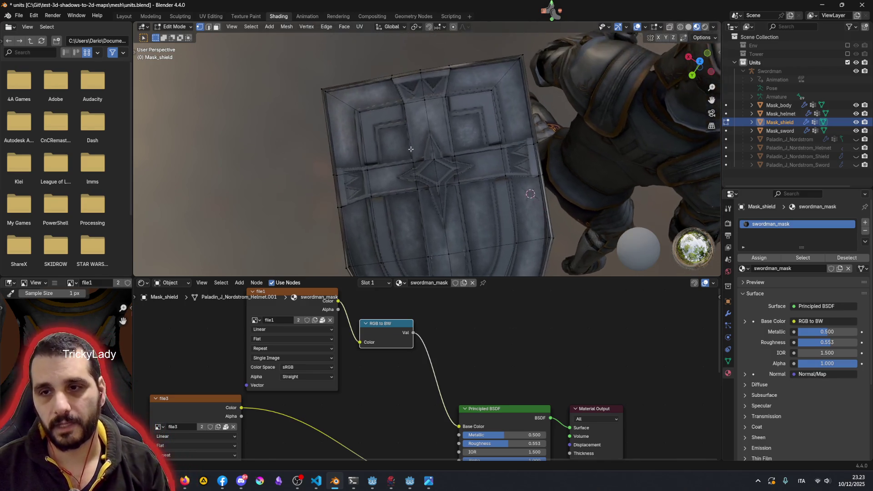
{"action": "scroll", "coordinate": [409, 147], "scroll_direction": "up", "scroll_amount": 1}
{"action": "scroll", "coordinate": [399, 143], "scroll_direction": "up", "scroll_amount": 1}
{"action": "scroll", "coordinate": [389, 140], "scroll_direction": "up", "scroll_amount": 1}
{"action": "scroll", "coordinate": [376, 135], "scroll_direction": "up", "scroll_amount": 2}
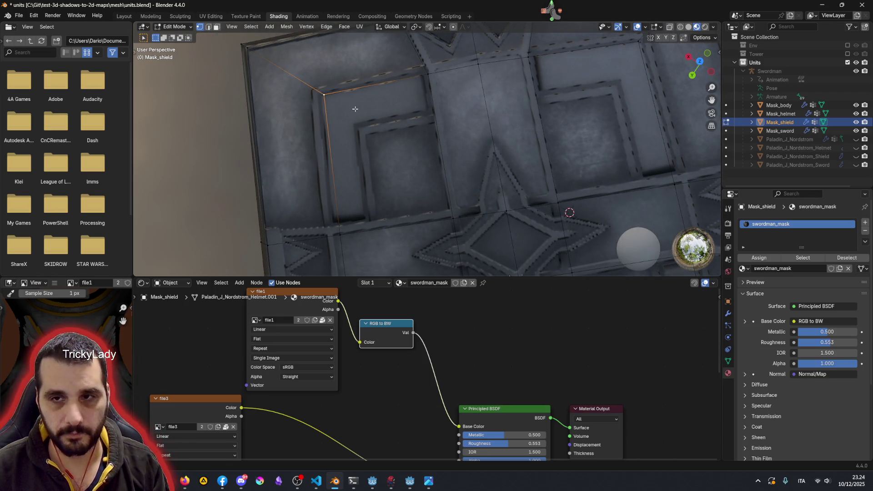
Step: Vertex-slide the upper-left corner and three left-side vertices onto the shield's panel borders
{"action": "key", "text": "shift+v"}
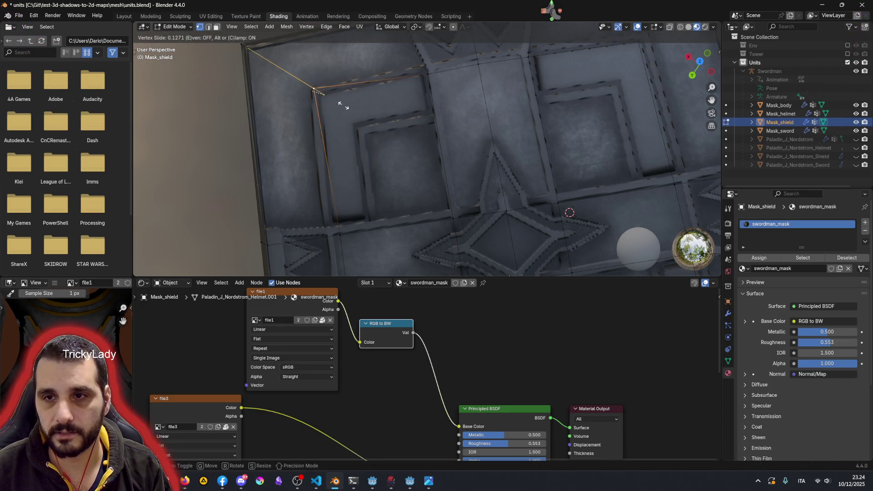
{"action": "left_click", "coordinate": [343, 105]}
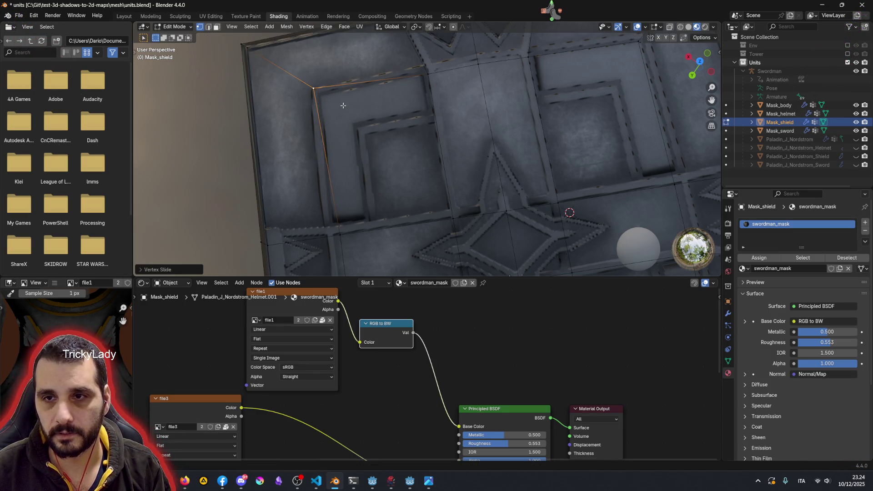
{"action": "left_click", "coordinate": [338, 236]}
{"action": "key", "text": "shift+v"}
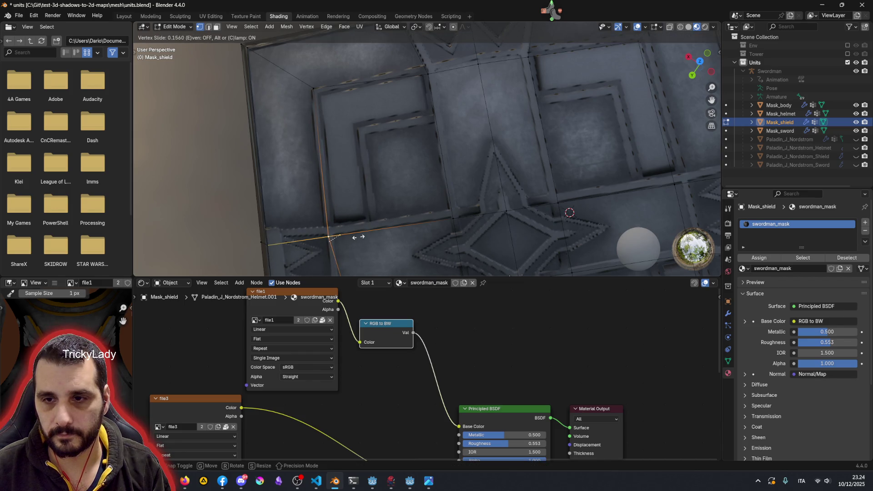
{"action": "left_click", "coordinate": [354, 237]}
{"action": "left_click", "coordinate": [271, 246]}
{"action": "key", "text": "shift+v"}
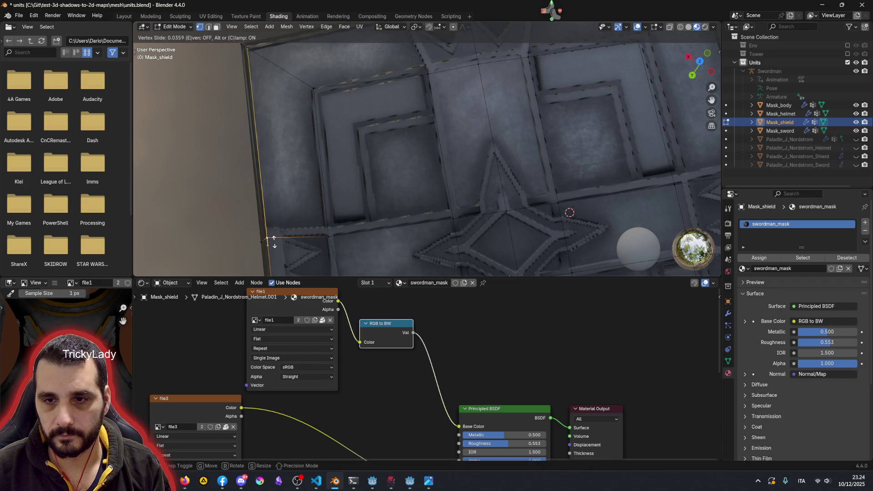
{"action": "left_click", "coordinate": [274, 234]}
{"action": "left_click", "coordinate": [326, 236]}
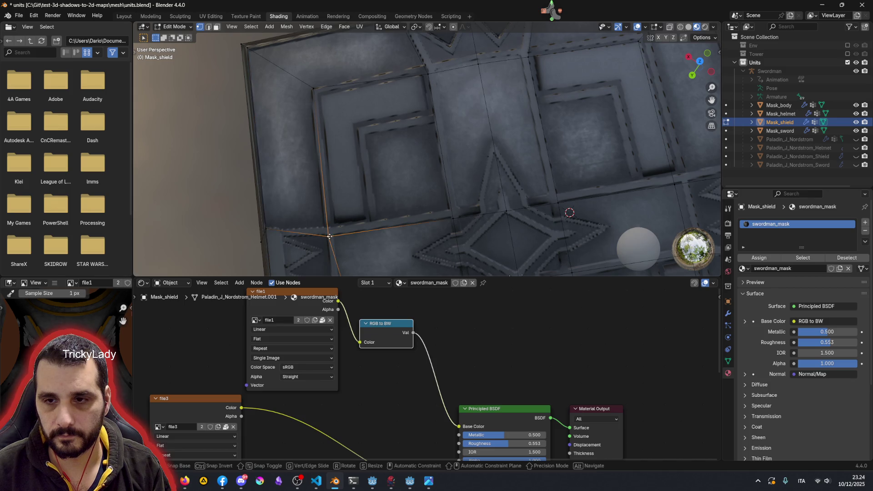
{"action": "key", "text": "shift+v"}
{"action": "left_click", "coordinate": [330, 229]}
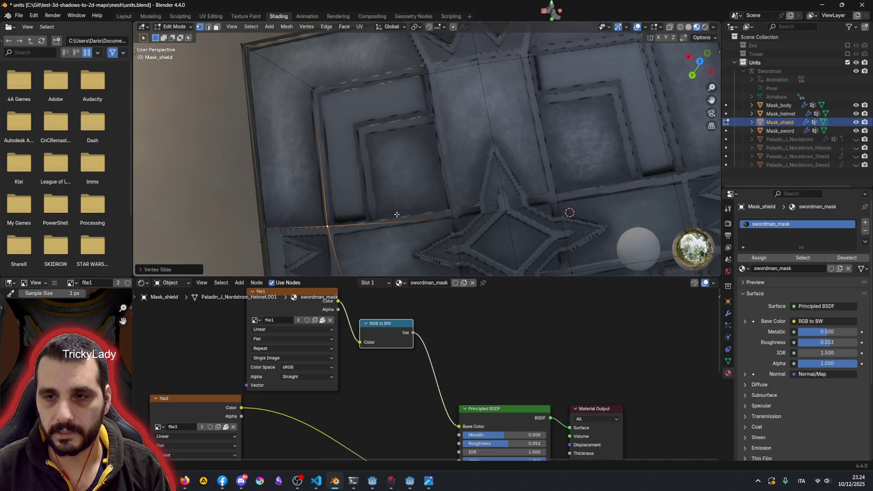
Step: Slide the vertex at the lower panel intersection along its edge and bring the curved lower panels into view
{"action": "middle_click_drag", "start_coordinate": [396, 211], "coordinate": [358, 158], "text": "shift"}
{"action": "left_click", "coordinate": [358, 158]}
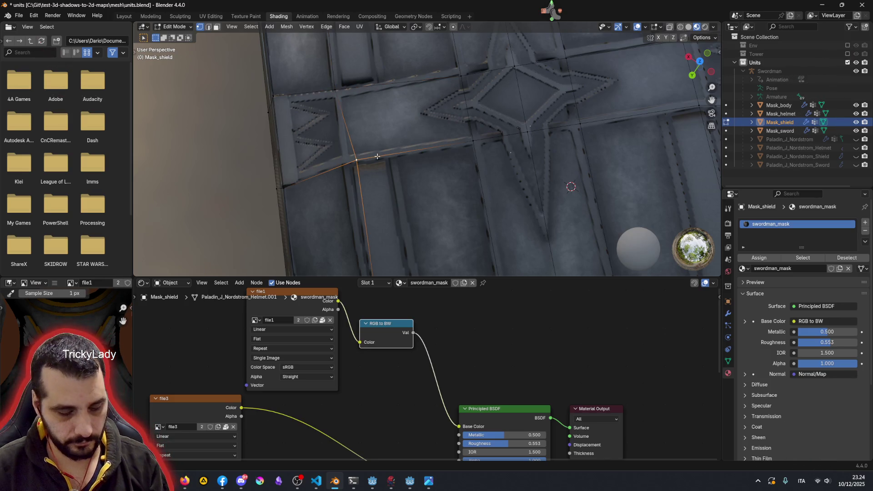
{"action": "key", "text": "shift+v"}
{"action": "left_click", "coordinate": [362, 161]}
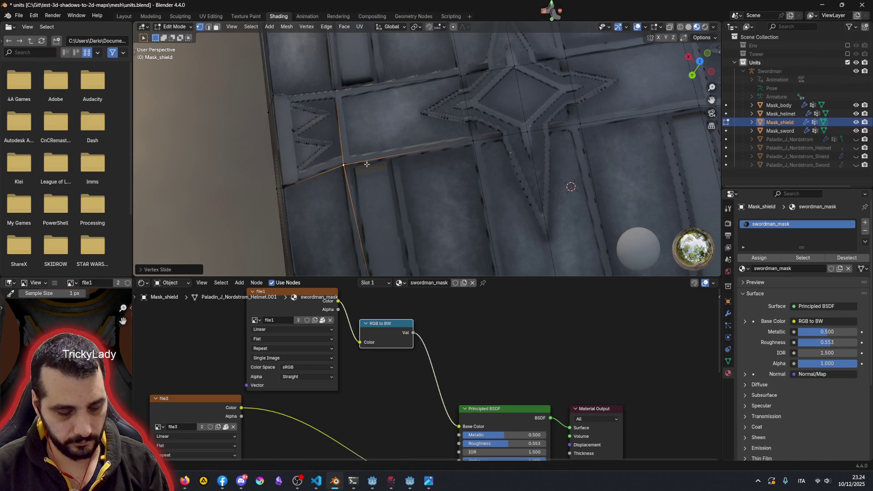
{"action": "mouse_move", "coordinate": [362, 160]}
{"action": "middle_mouse_down", "text": "shift"}
{"action": "mouse_move", "coordinate": [365, 72]}
{"action": "mouse_move", "coordinate": [386, 169]}
{"action": "middle_mouse_up", "text": "shift"}
{"action": "scroll", "coordinate": [359, 87], "scroll_direction": "down", "scroll_amount": 2}
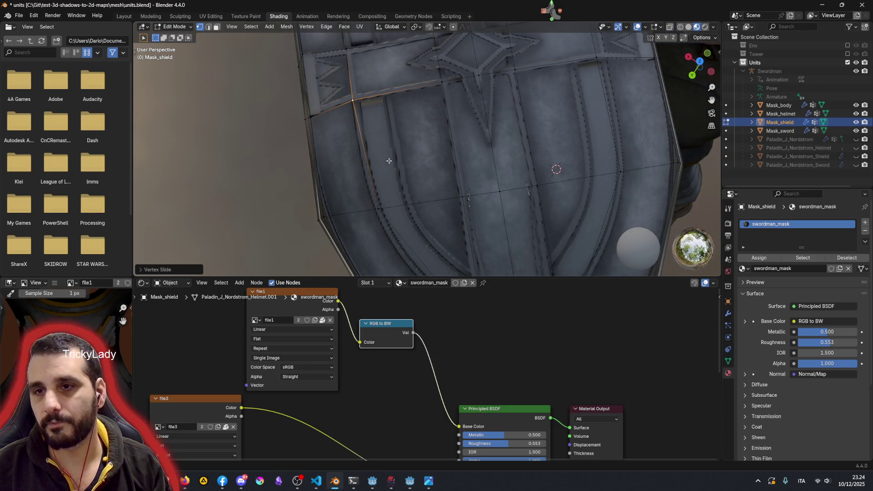
{"action": "scroll", "coordinate": [385, 170], "scroll_direction": "down", "scroll_amount": 2}
{"action": "scroll", "coordinate": [385, 169], "scroll_direction": "down", "scroll_amount": 2}
{"action": "scroll", "coordinate": [382, 93], "scroll_direction": "down", "scroll_amount": 2}
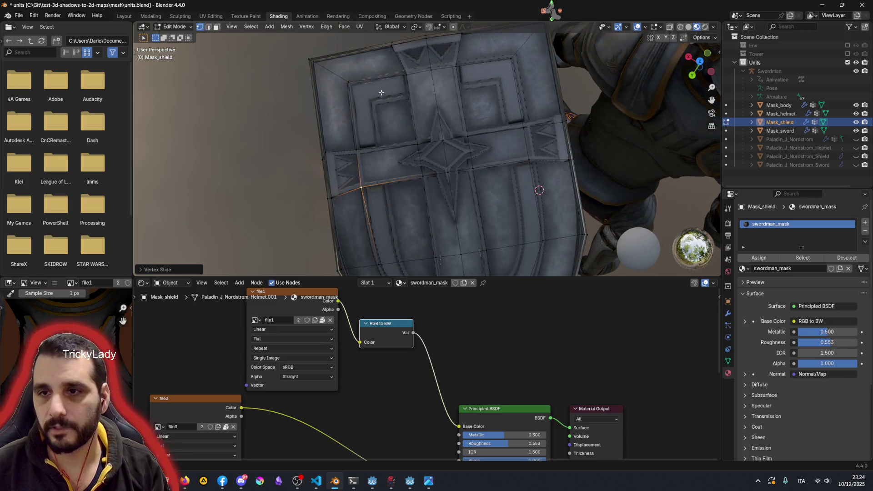
{"action": "scroll", "coordinate": [351, 179], "scroll_direction": "up", "scroll_amount": 2}
{"action": "scroll", "coordinate": [342, 187], "scroll_direction": "up", "scroll_amount": 1}
{"action": "mouse_move", "coordinate": [343, 187]}
{"action": "middle_mouse_down", "text": "shift"}
{"action": "mouse_move", "coordinate": [452, 207]}
{"action": "mouse_move", "coordinate": [394, 130]}
{"action": "middle_mouse_up", "text": "shift"}
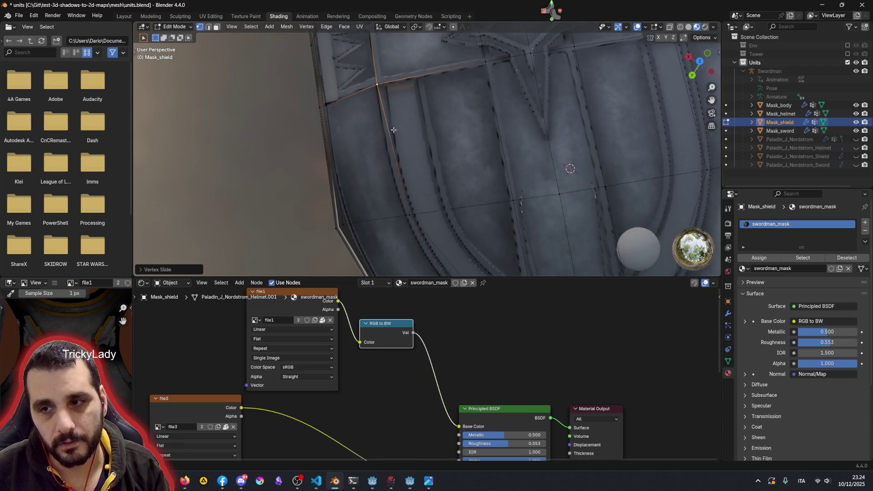
{"action": "scroll", "coordinate": [349, 181], "scroll_direction": "up", "scroll_amount": 2}
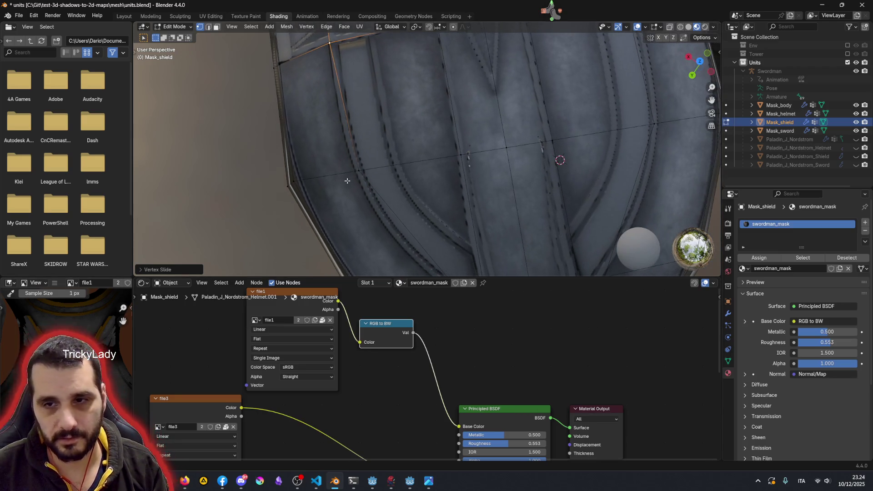
{"action": "scroll", "coordinate": [375, 155], "scroll_direction": "down", "scroll_amount": 10}
{"action": "scroll", "coordinate": [375, 155], "scroll_direction": "up", "scroll_amount": 2}
{"action": "scroll", "coordinate": [407, 208], "scroll_direction": "up", "scroll_amount": 8}
{"action": "scroll", "coordinate": [407, 208], "scroll_direction": "up", "scroll_amount": 2}
{"action": "scroll", "coordinate": [365, 116], "scroll_direction": "up", "scroll_amount": 1}
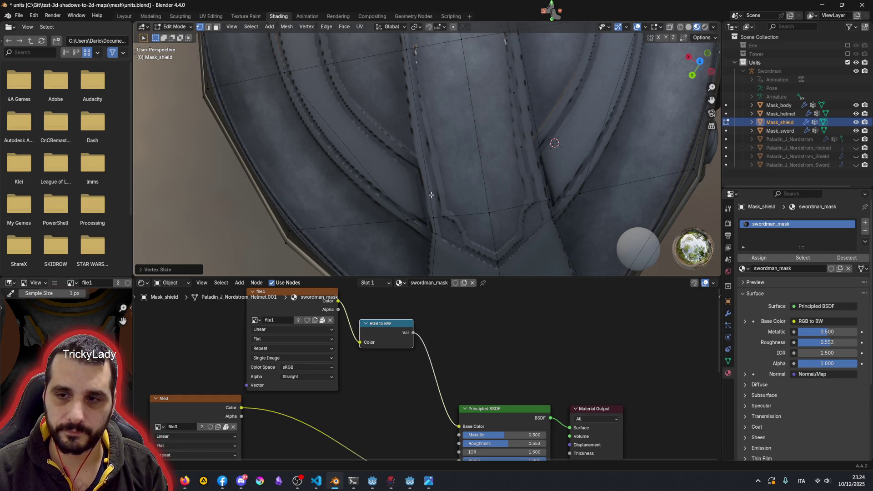
{"action": "scroll", "coordinate": [431, 195], "scroll_direction": "down", "scroll_amount": 3}
{"action": "scroll", "coordinate": [437, 197], "scroll_direction": "down", "scroll_amount": 3}
{"action": "scroll", "coordinate": [441, 203], "scroll_direction": "up", "scroll_amount": 1}
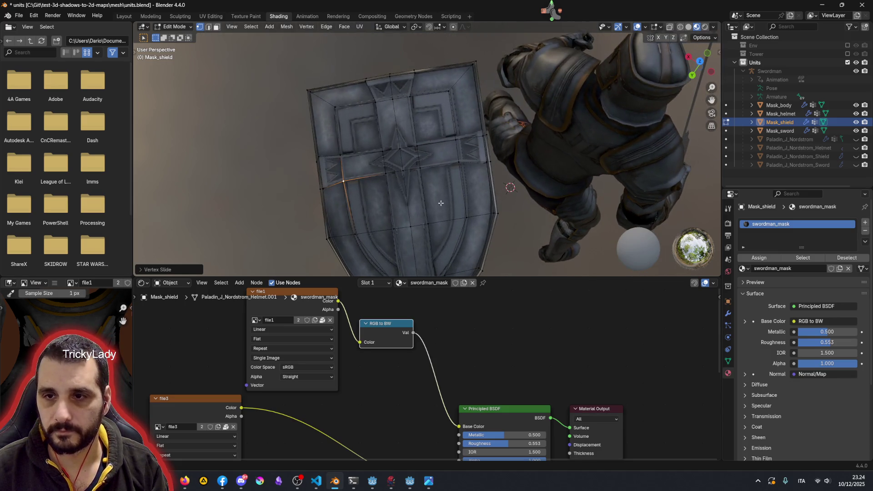
{"action": "scroll", "coordinate": [440, 203], "scroll_direction": "up", "scroll_amount": 5}
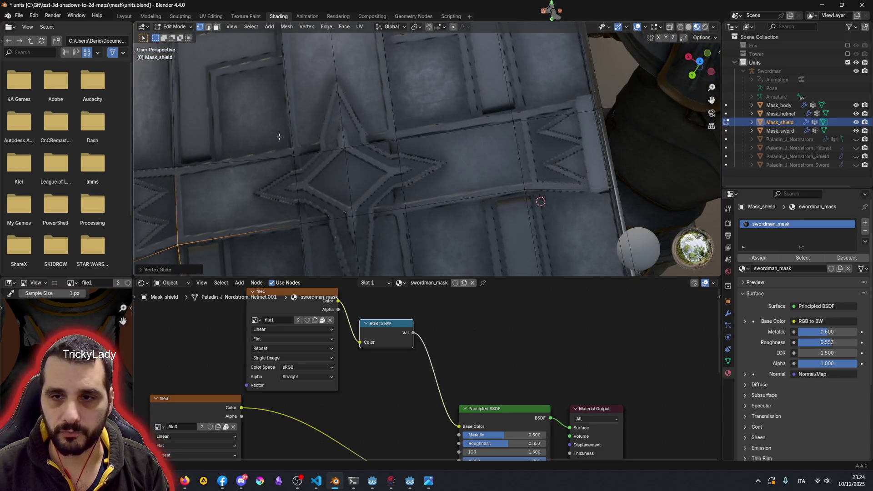
{"action": "scroll", "coordinate": [280, 137], "scroll_direction": "up", "scroll_amount": 2}
{"action": "scroll", "coordinate": [363, 180], "scroll_direction": "up", "scroll_amount": 2}
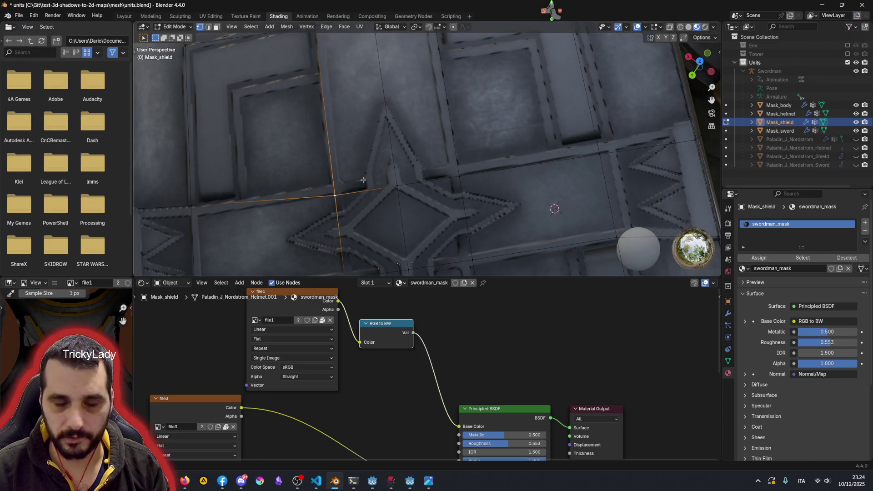
Step: Slide three vertices beside the centre star up their edges to meet the panel corners
{"action": "key", "text": "shift+v"}
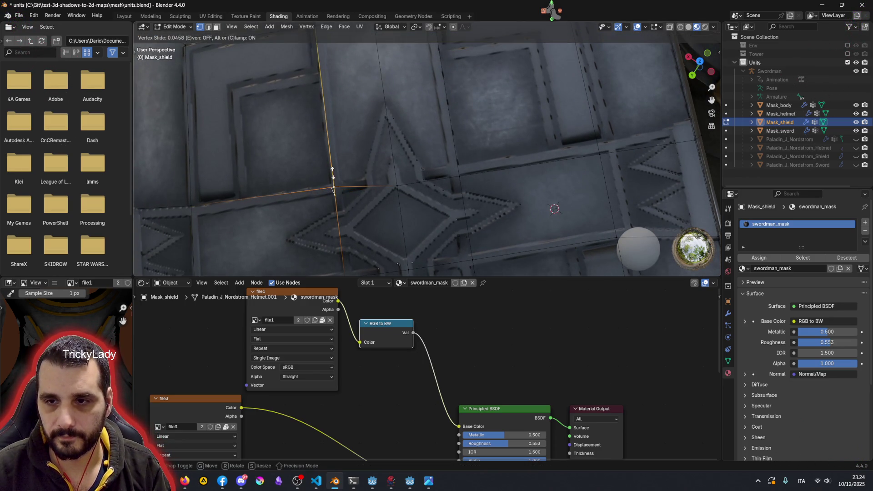
{"action": "left_click", "coordinate": [333, 174]}
{"action": "left_click", "coordinate": [398, 186]}
{"action": "key", "text": "shift+v"}
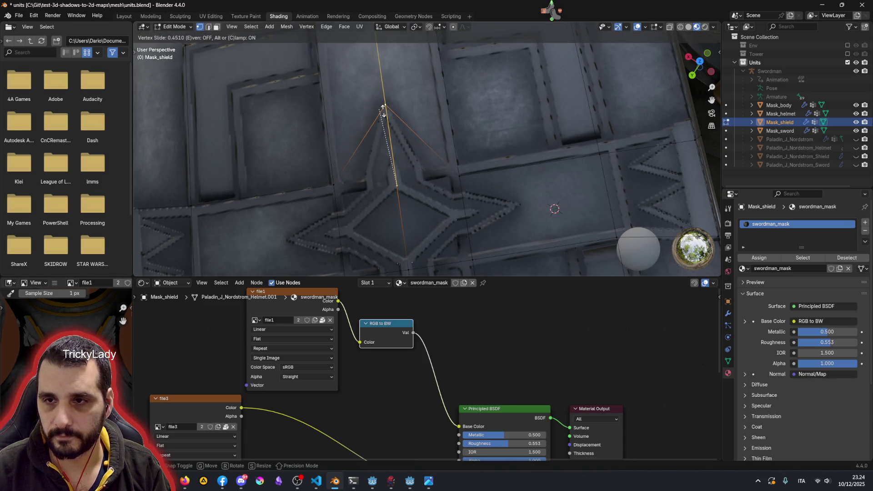
{"action": "left_click", "coordinate": [383, 109]}
{"action": "left_click", "coordinate": [462, 172]}
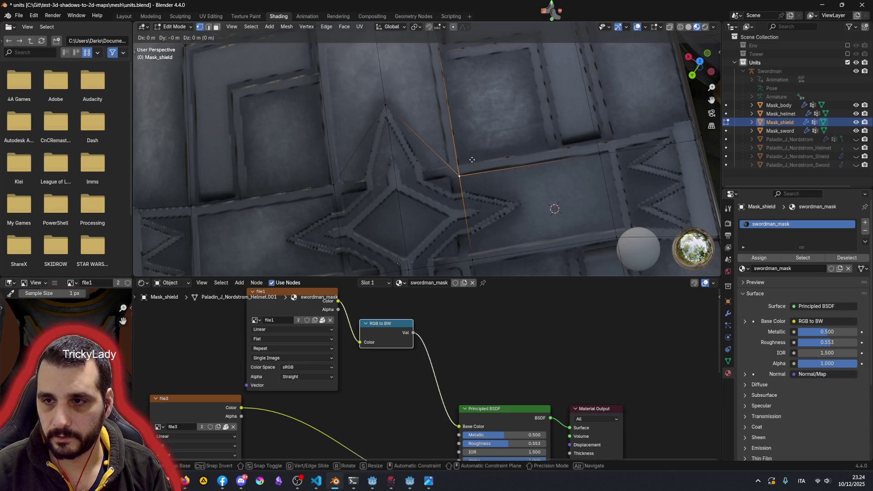
{"action": "left_click", "coordinate": [470, 151]}
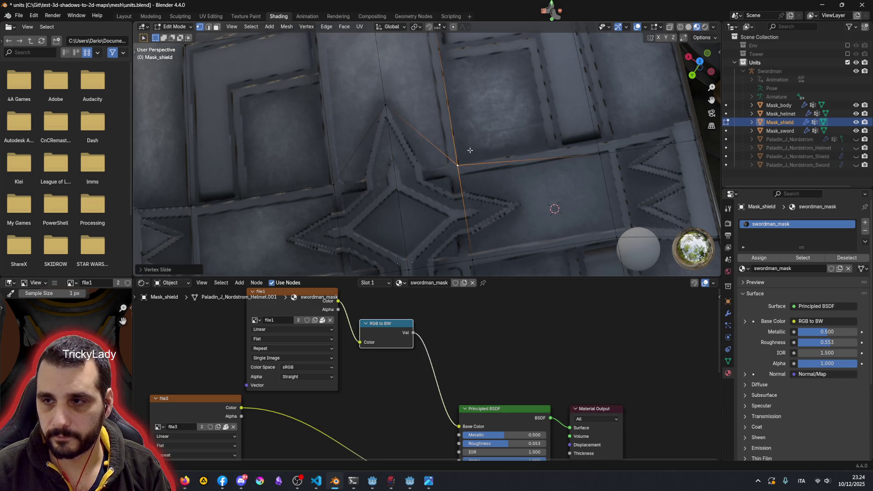
Step: Slide the vertices on the right panel border and the shield's right edge onto the border line
{"action": "left_click", "coordinate": [599, 154]}
{"action": "key", "text": "shift+v"}
{"action": "left_click", "coordinate": [599, 142]}
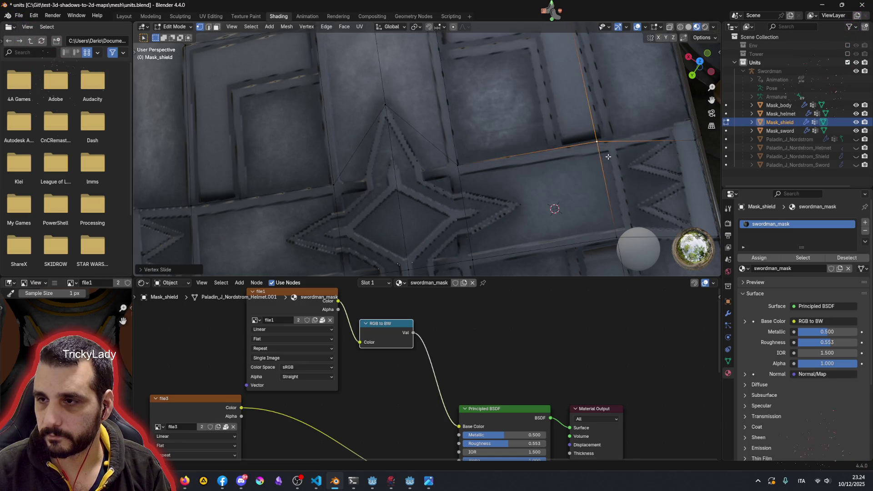
{"action": "left_click", "coordinate": [696, 140]}
{"action": "key", "text": "shift+v"}
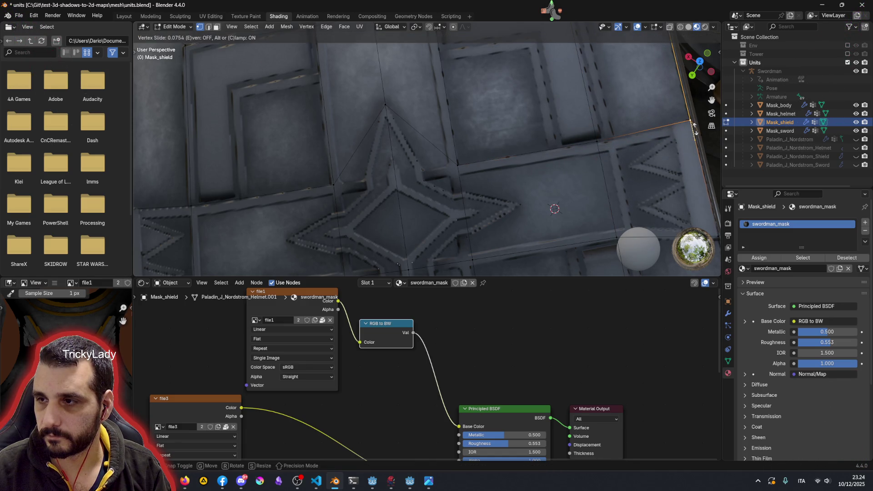
{"action": "left_click", "coordinate": [696, 130]}
{"action": "middle_click_drag", "start_coordinate": [683, 159], "coordinate": [491, 183], "text": "shift"}
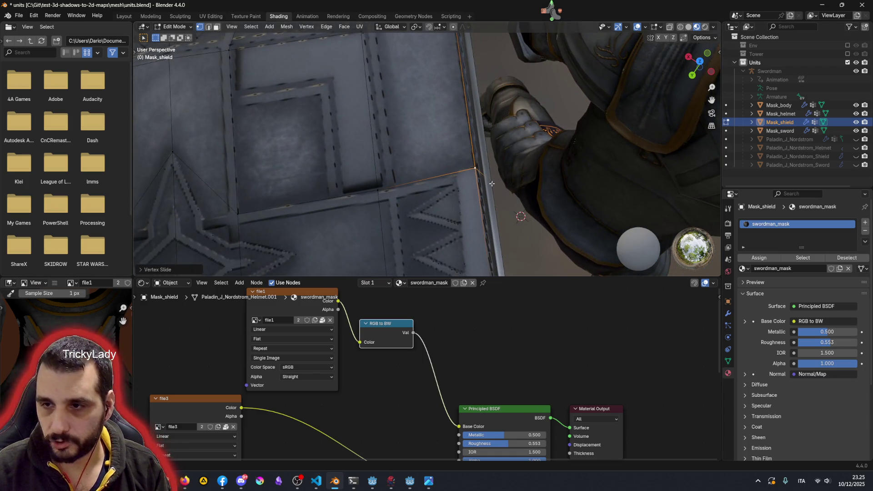
{"action": "left_click", "coordinate": [491, 183]}
{"action": "key", "text": "shift+v"}
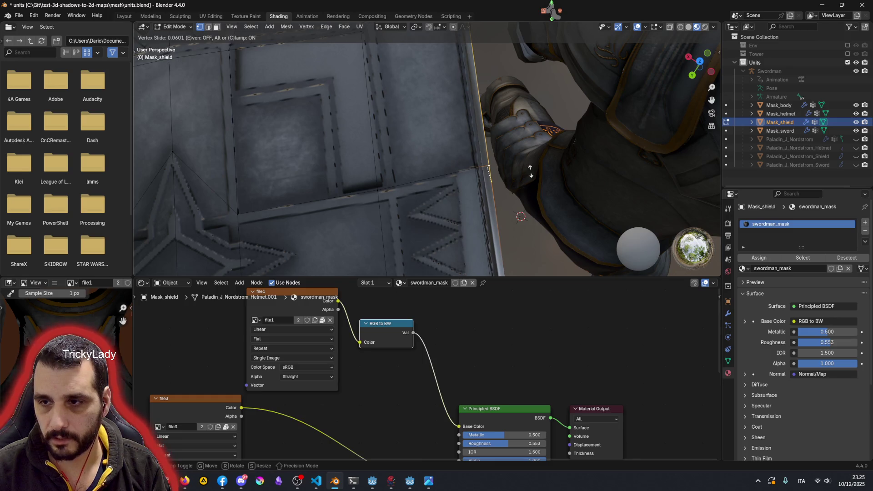
{"action": "left_click", "coordinate": [530, 171]}
Step: Slide the panel-corner, shield-corner and left-panel-edge vertices onto their panel corners
{"action": "left_click", "coordinate": [392, 188]}
{"action": "key", "text": "shift+v"}
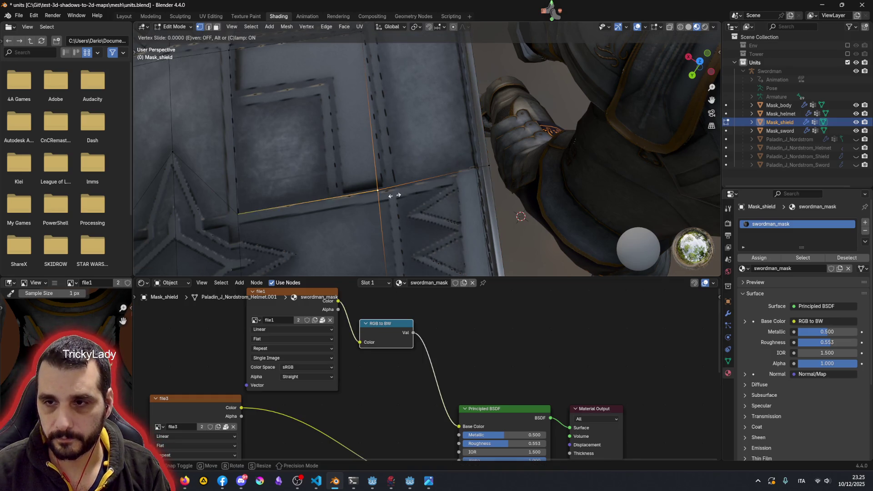
{"action": "left_click", "coordinate": [410, 195]}
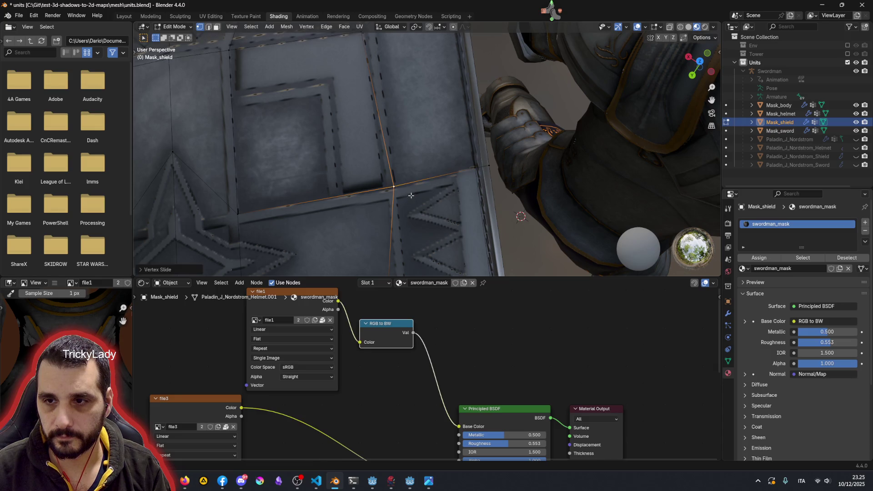
{"action": "middle_click_drag", "start_coordinate": [385, 70], "coordinate": [404, 218]}
{"action": "left_click", "coordinate": [384, 177]}
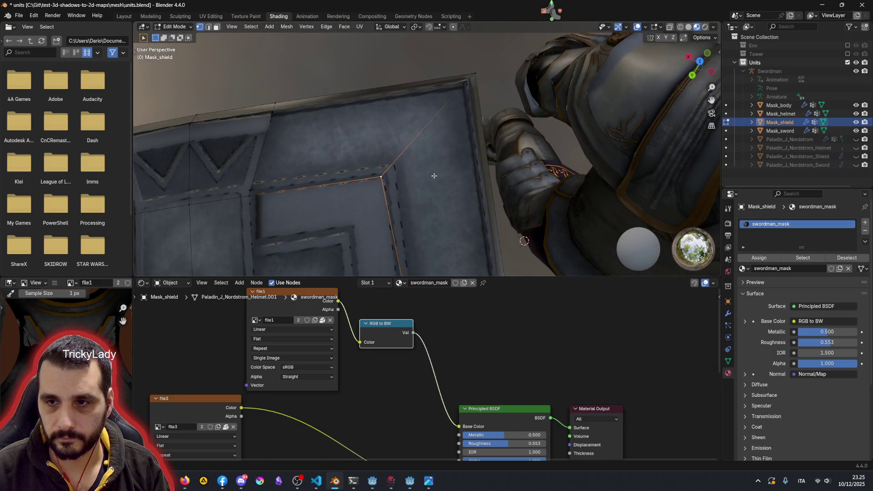
{"action": "key", "text": "shift+v"}
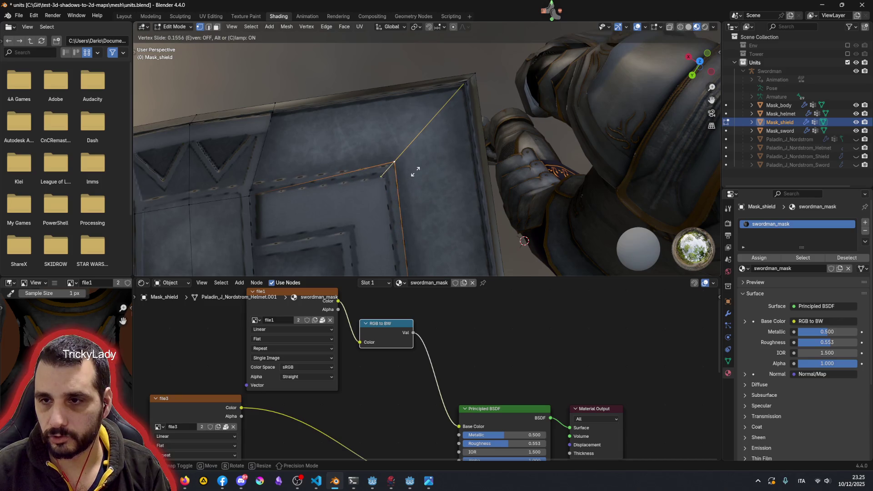
{"action": "left_click", "coordinate": [411, 172]}
{"action": "left_click", "coordinate": [251, 189]}
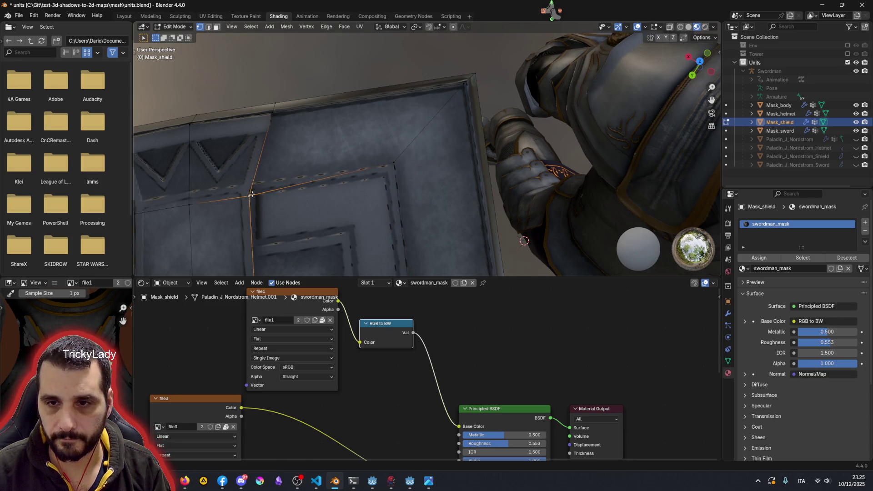
{"action": "key", "text": "shift+v"}
{"action": "left_click", "coordinate": [257, 184]}
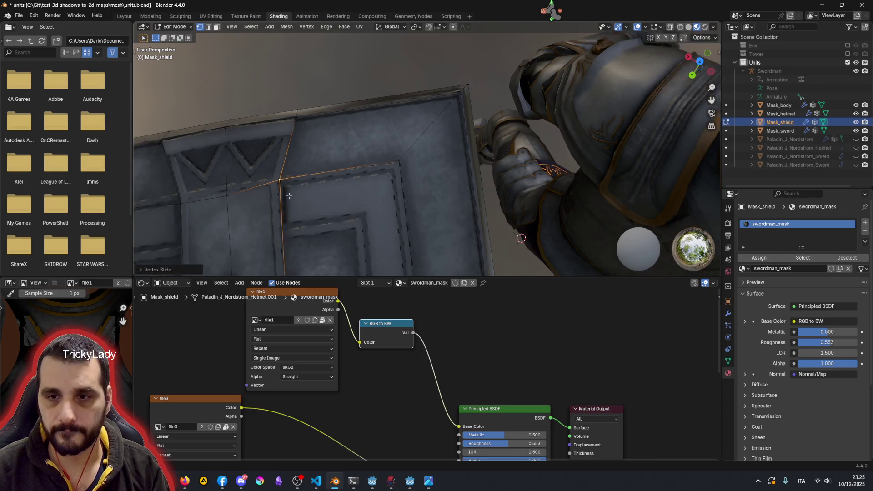
{"action": "middle_click_drag", "start_coordinate": [258, 185], "coordinate": [350, 191]}
{"action": "scroll", "coordinate": [349, 192], "scroll_direction": "up", "scroll_amount": 2}
{"action": "scroll", "coordinate": [348, 193], "scroll_direction": "up", "scroll_amount": 2}
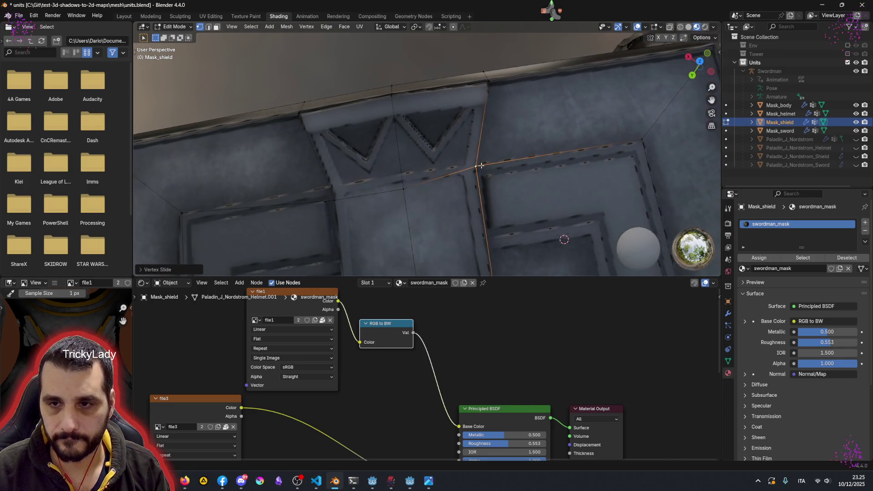
Step: Slide the vertex beside the crown section and one near the star panel along their edges
{"action": "left_click", "coordinate": [335, 190]}
{"action": "key", "text": "shift+v"}
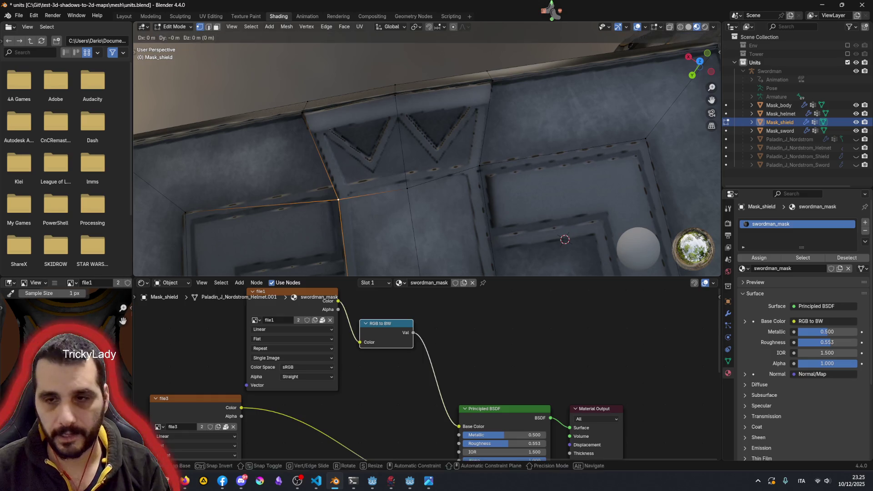
{"action": "left_click", "coordinate": [354, 192]}
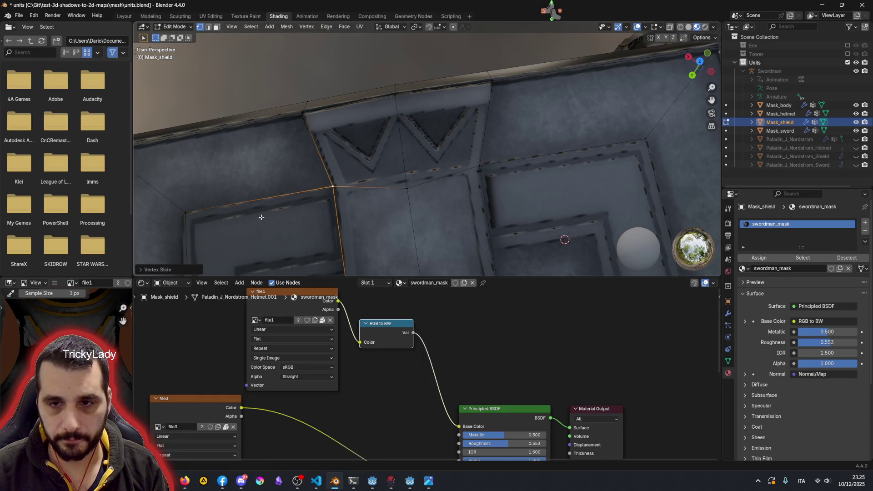
{"action": "middle_click_drag", "start_coordinate": [253, 224], "coordinate": [400, 80]}
{"action": "middle_click_drag", "start_coordinate": [381, 186], "coordinate": [369, 182]}
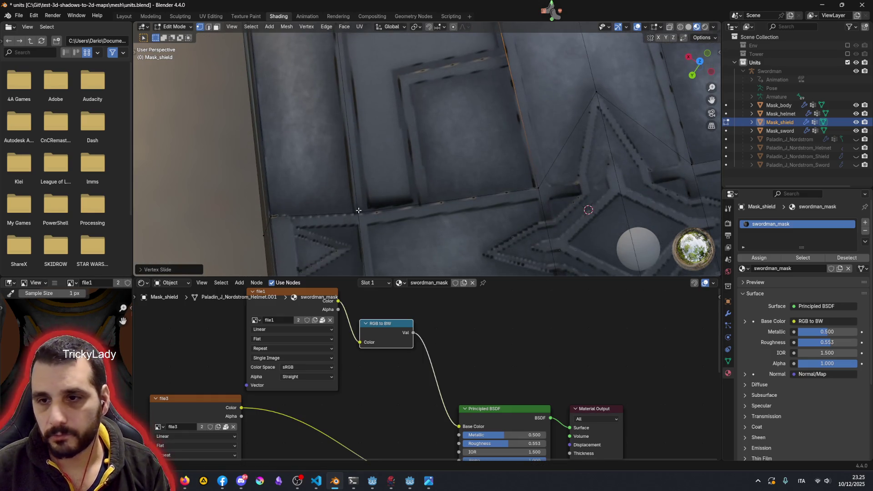
{"action": "key", "text": "shift+v"}
{"action": "left_click", "coordinate": [385, 196]}
Step: Slide the upper-left corner vertex with clamp off so it lands on the panel corner
{"action": "middle_click_drag", "start_coordinate": [384, 196], "coordinate": [336, 152]}
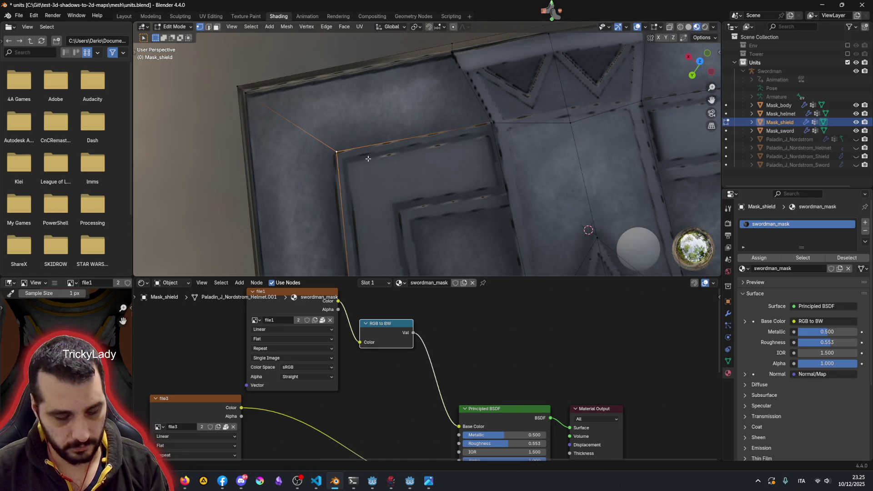
{"action": "key", "text": "shift+v"}
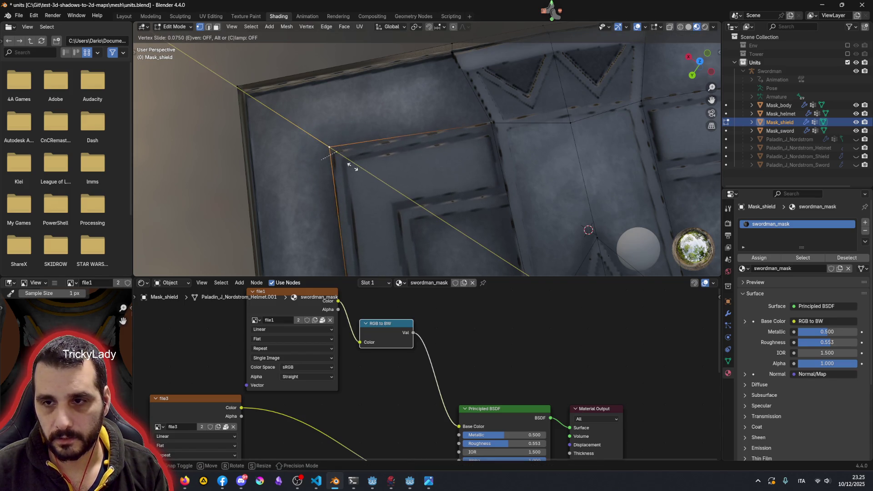
{"action": "key", "text": "c"}
{"action": "left_click", "coordinate": [363, 161]}
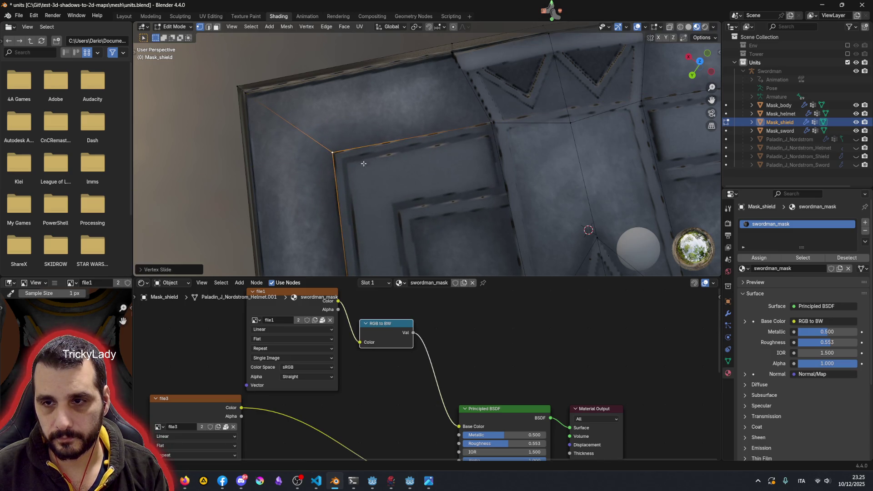
{"action": "middle_click_drag", "start_coordinate": [444, 193], "coordinate": [287, 212], "text": "shift"}
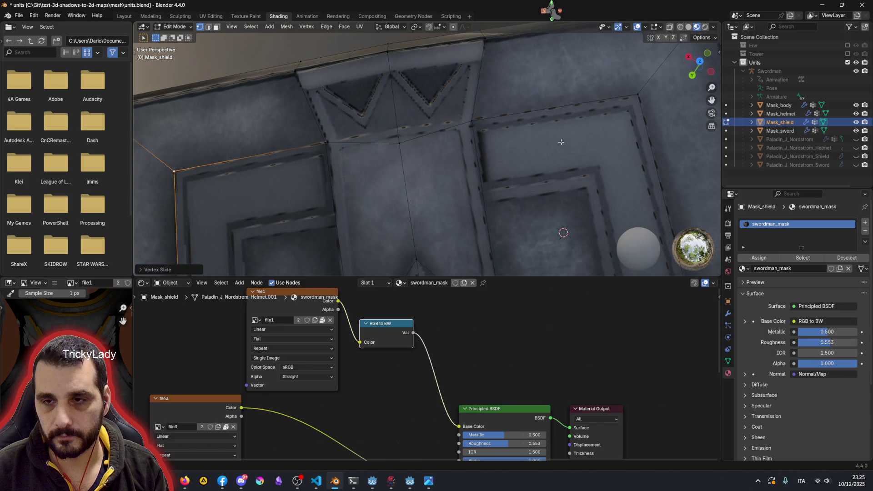
{"action": "mouse_move", "coordinate": [561, 141]}
{"action": "middle_mouse_down", "text": "shift"}
{"action": "mouse_move", "coordinate": [345, 86]}
{"action": "mouse_move", "coordinate": [315, 127]}
{"action": "middle_mouse_up", "text": "shift"}
{"action": "scroll", "coordinate": [345, 85], "scroll_direction": "down", "scroll_amount": 3}
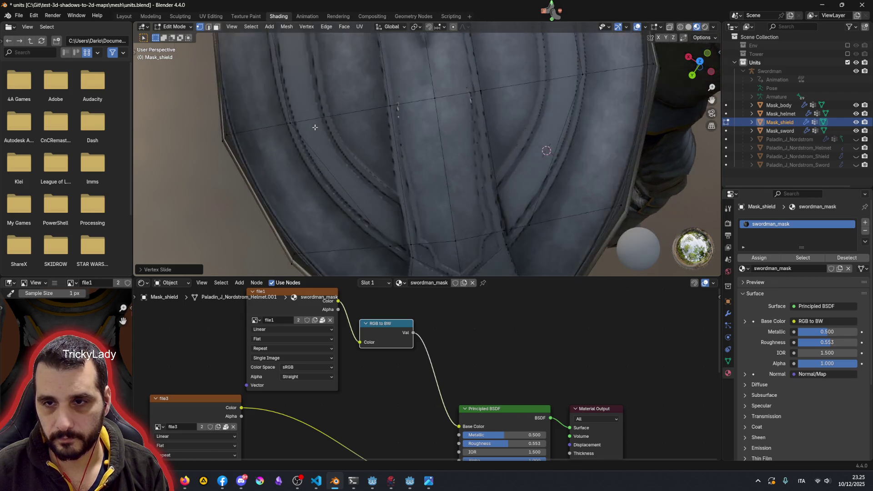
{"action": "scroll", "coordinate": [314, 127], "scroll_direction": "up", "scroll_amount": 2}
{"action": "scroll", "coordinate": [315, 127], "scroll_direction": "down", "scroll_amount": 3}
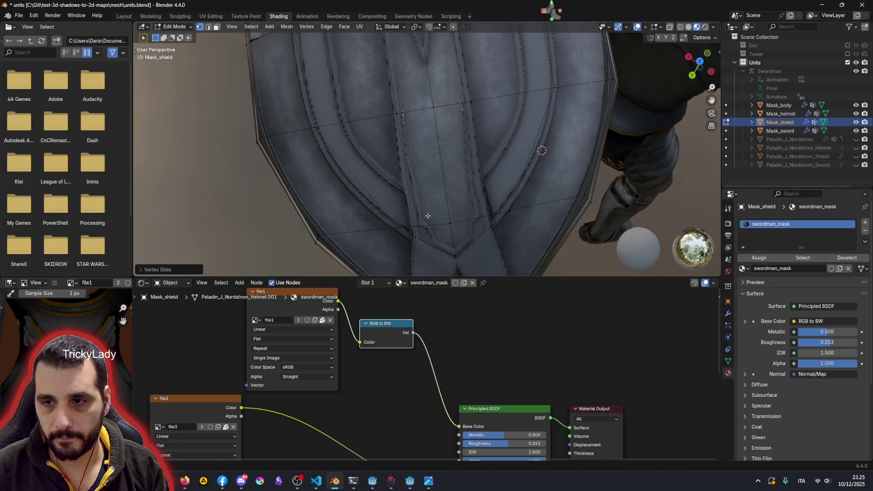
{"action": "scroll", "coordinate": [389, 163], "scroll_direction": "up", "scroll_amount": 3}
{"action": "scroll", "coordinate": [389, 164], "scroll_direction": "up", "scroll_amount": 1}
{"action": "scroll", "coordinate": [389, 164], "scroll_direction": "down", "scroll_amount": 3}
{"action": "scroll", "coordinate": [389, 164], "scroll_direction": "up", "scroll_amount": 1}
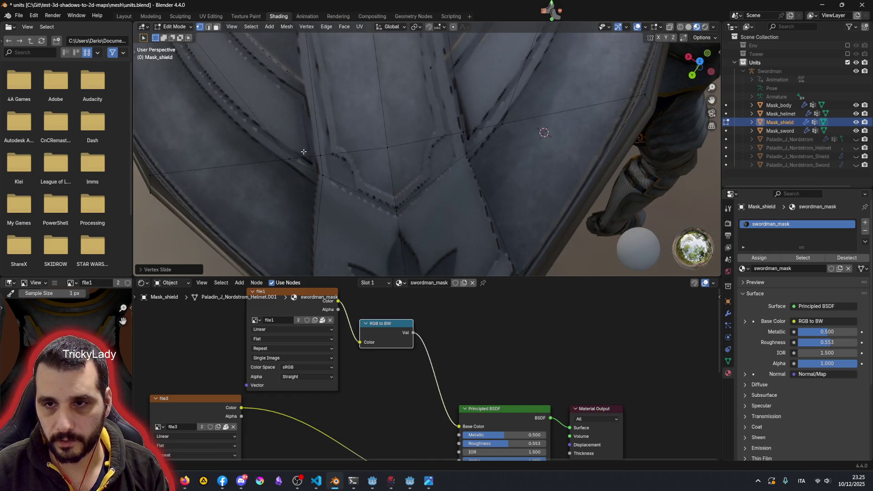
{"action": "scroll", "coordinate": [389, 164], "scroll_direction": "up", "scroll_amount": 2}
{"action": "scroll", "coordinate": [288, 175], "scroll_direction": "up", "scroll_amount": 2}
{"action": "scroll", "coordinate": [288, 176], "scroll_direction": "down", "scroll_amount": 2}
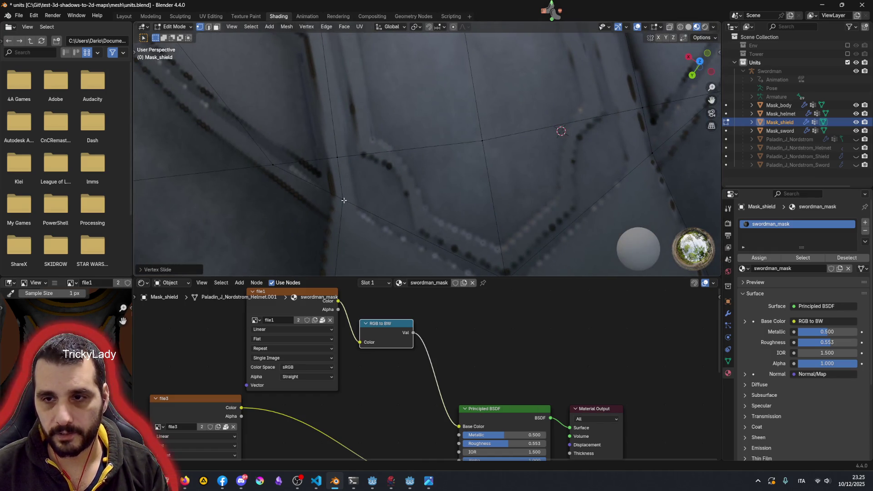
Step: Slide two neighbouring vertices on the curved lower stripes onto the stripe seam
{"action": "left_click", "coordinate": [359, 193]}
{"action": "key", "text": "shift+v"}
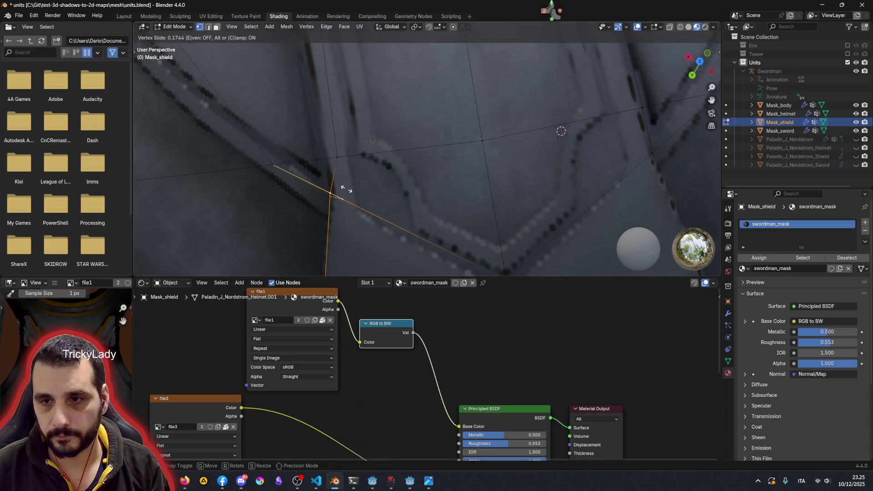
{"action": "left_click", "coordinate": [346, 190]}
{"action": "left_click", "coordinate": [336, 158]}
{"action": "key", "text": "shift+v"}
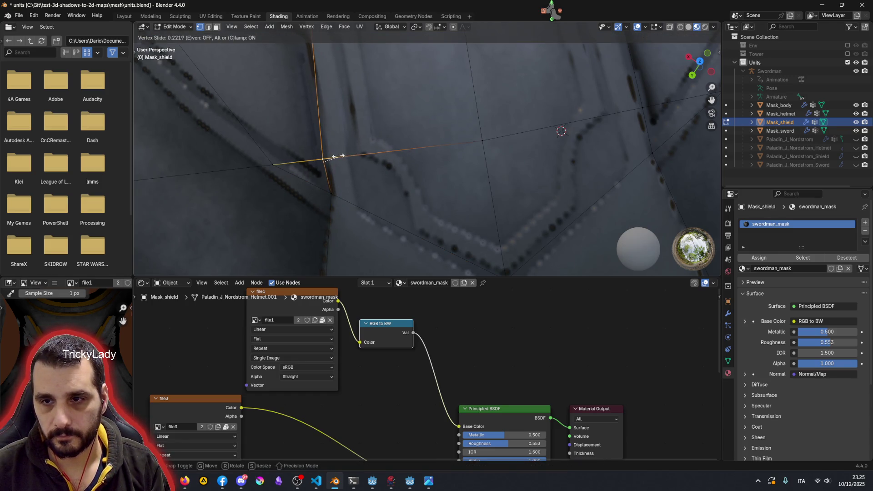
{"action": "left_click", "coordinate": [337, 157]}
{"action": "scroll", "coordinate": [355, 163], "scroll_direction": "down", "scroll_amount": 5}
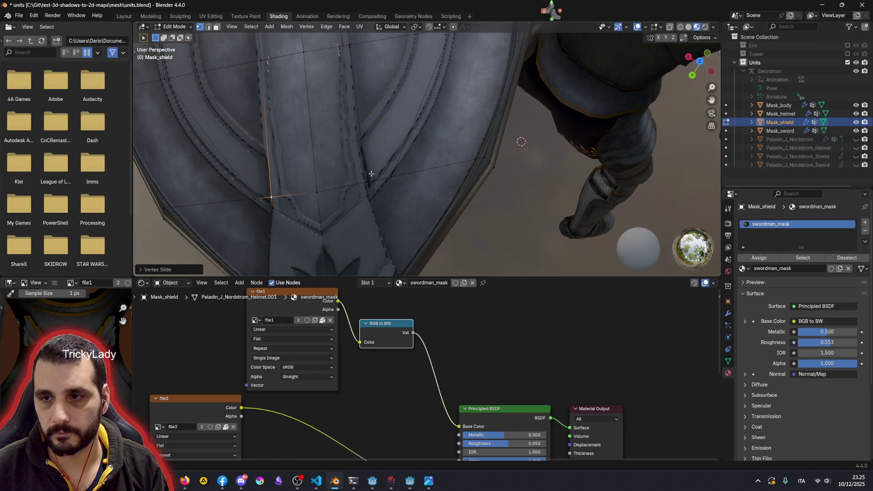
Step: Slide another stripe-seam vertex into place, then orbit to frame the shield's bottom tip
{"action": "middle_click_drag", "start_coordinate": [370, 195], "coordinate": [289, 183]}
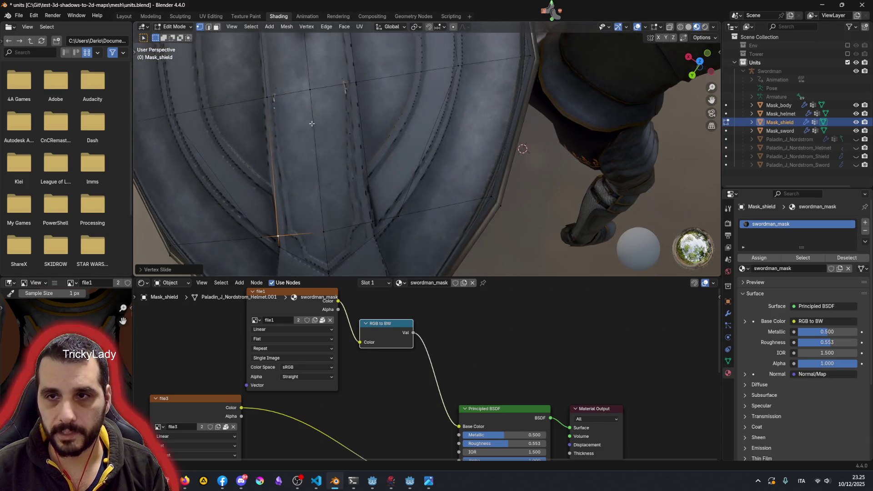
{"action": "left_click", "coordinate": [219, 192]}
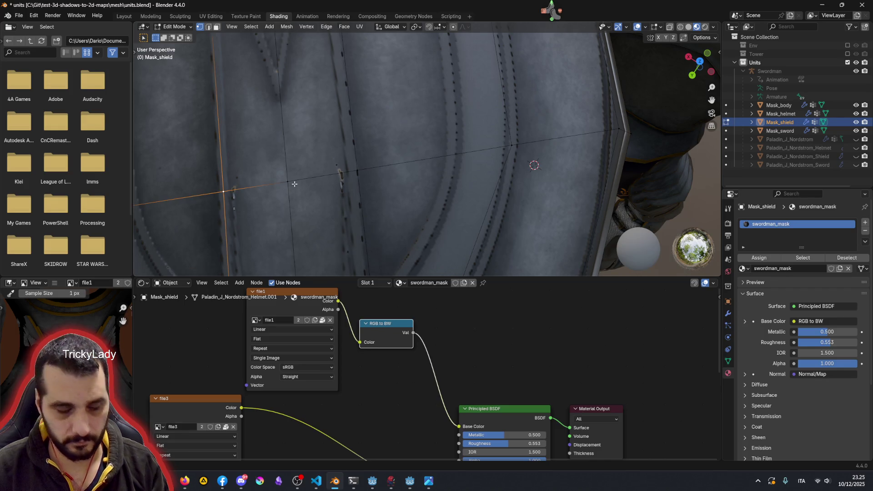
{"action": "key", "text": "shift+v"}
{"action": "left_click", "coordinate": [290, 185]}
{"action": "scroll", "coordinate": [277, 150], "scroll_direction": "down", "scroll_amount": 3}
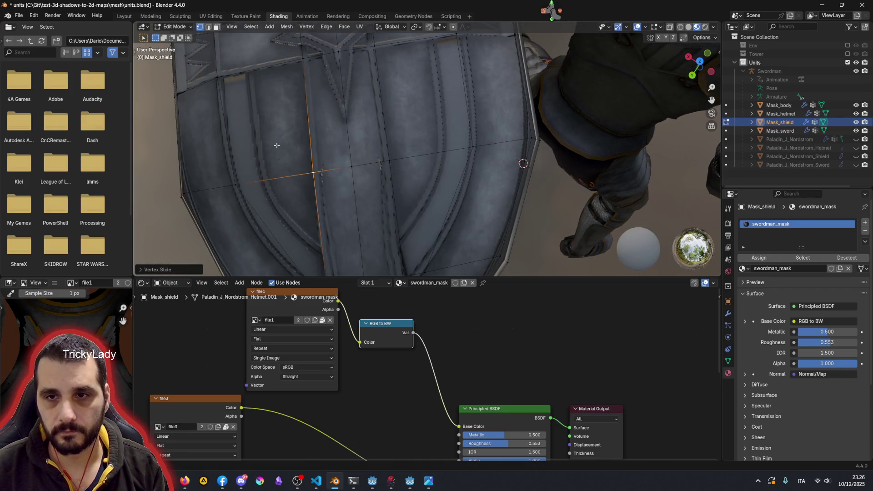
{"action": "middle_click_drag", "start_coordinate": [313, 108], "coordinate": [324, 53]}
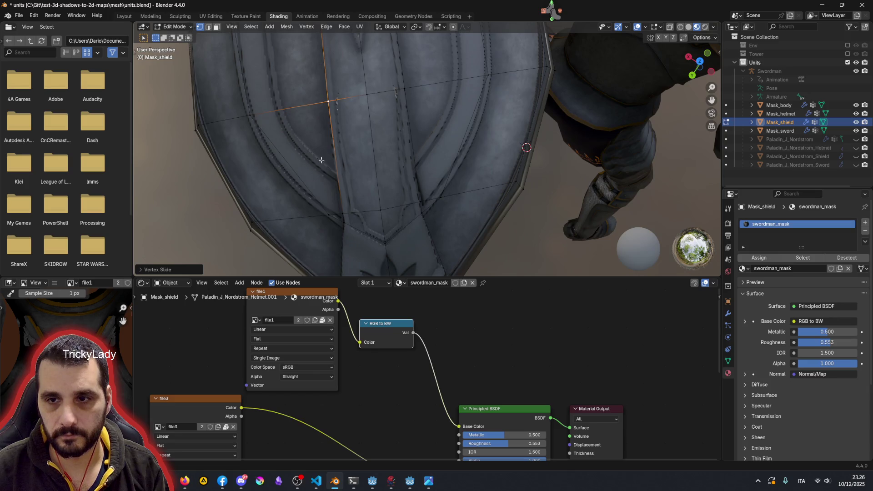
{"action": "middle_click_drag", "start_coordinate": [316, 149], "coordinate": [384, 111]}
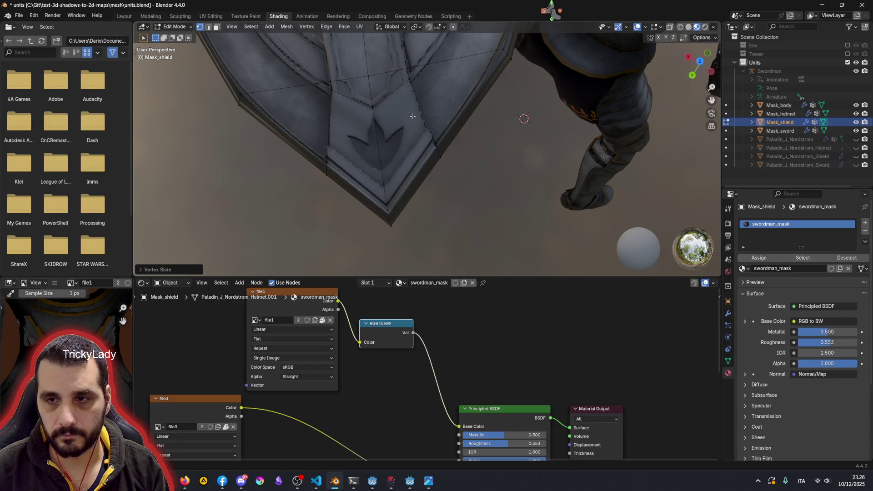
{"action": "scroll", "coordinate": [410, 113], "scroll_direction": "down", "scroll_amount": 3}
{"action": "middle_click_drag", "start_coordinate": [410, 113], "coordinate": [397, 138]}
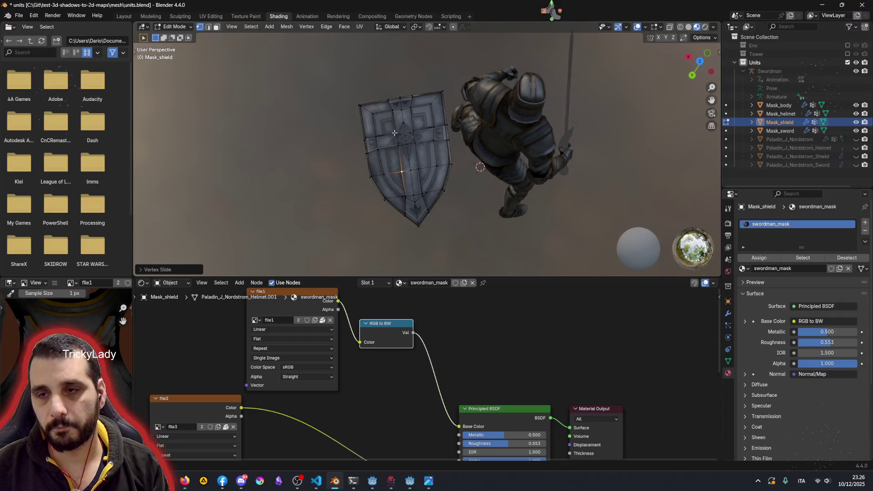
{"action": "scroll", "coordinate": [396, 139], "scroll_direction": "up", "scroll_amount": 3}
{"action": "scroll", "coordinate": [396, 139], "scroll_direction": "up", "scroll_amount": 2}
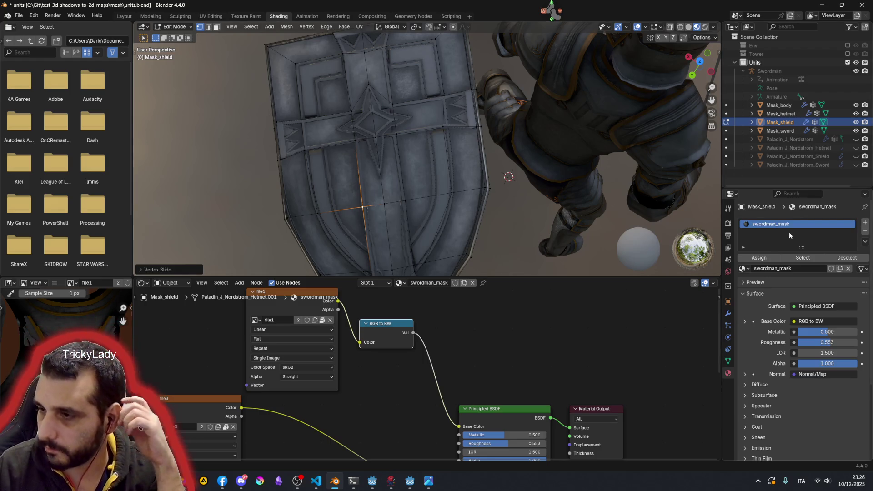
Step: Add a second material slot holding Paladin_MAT and keep swordman_mask as the active slot
{"action": "left_click", "coordinate": [866, 225]}
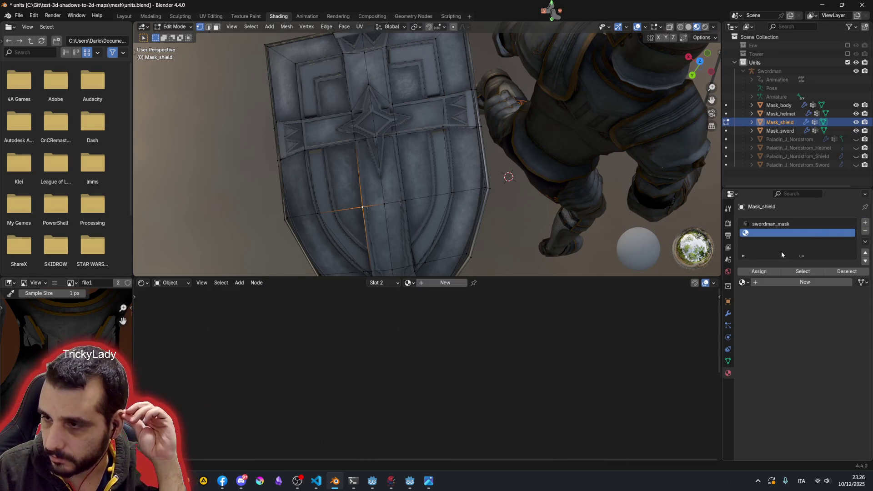
{"action": "left_click", "coordinate": [744, 283]}
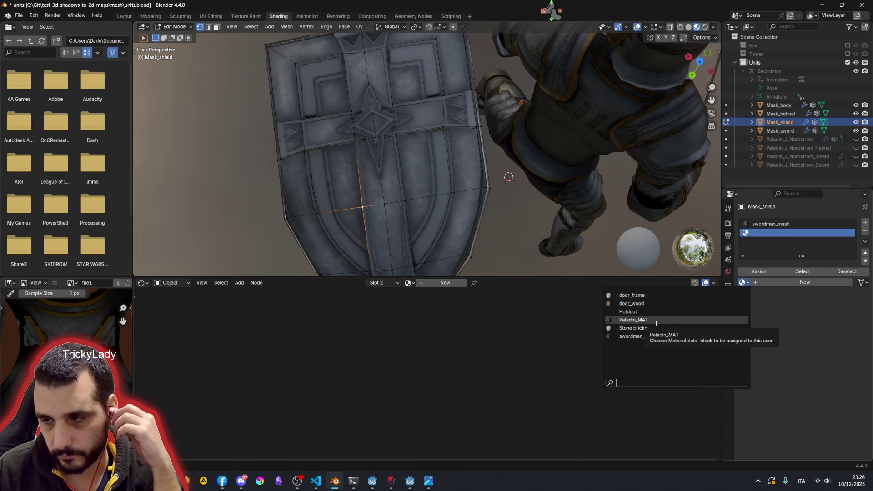
{"action": "left_click", "coordinate": [656, 323]}
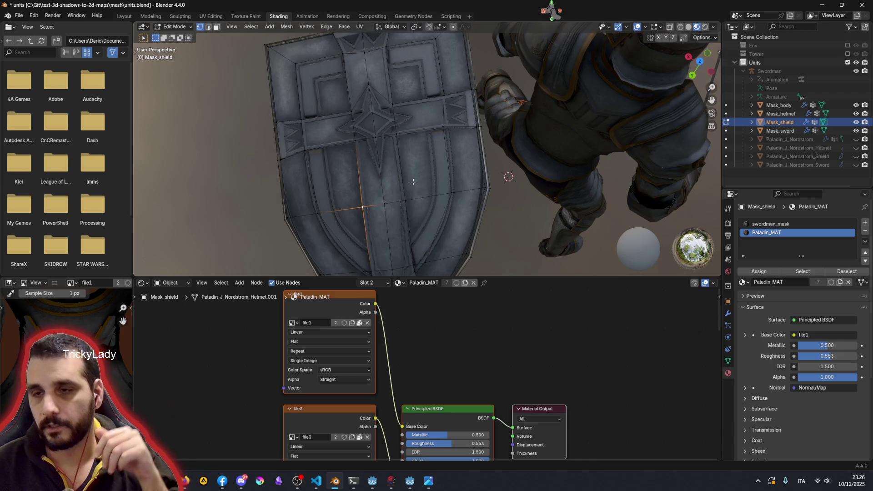
{"action": "middle_click_drag", "start_coordinate": [413, 182], "coordinate": [439, 178]}
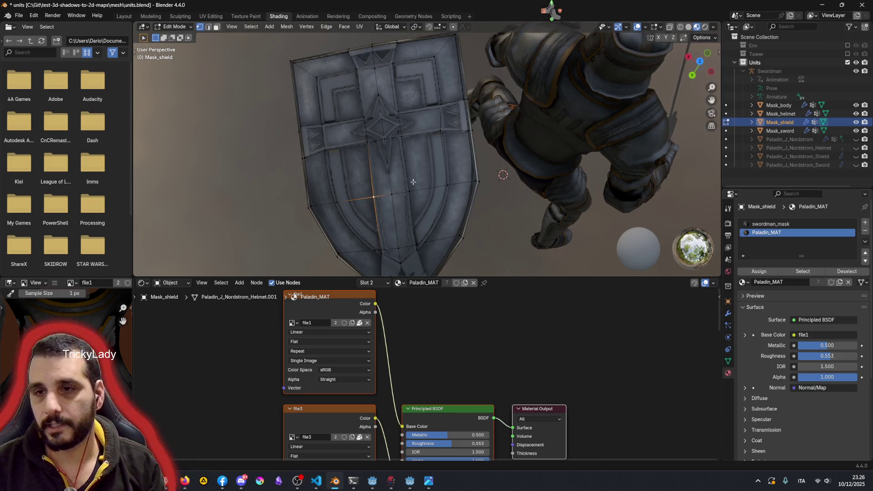
{"action": "left_click", "coordinate": [786, 226]}
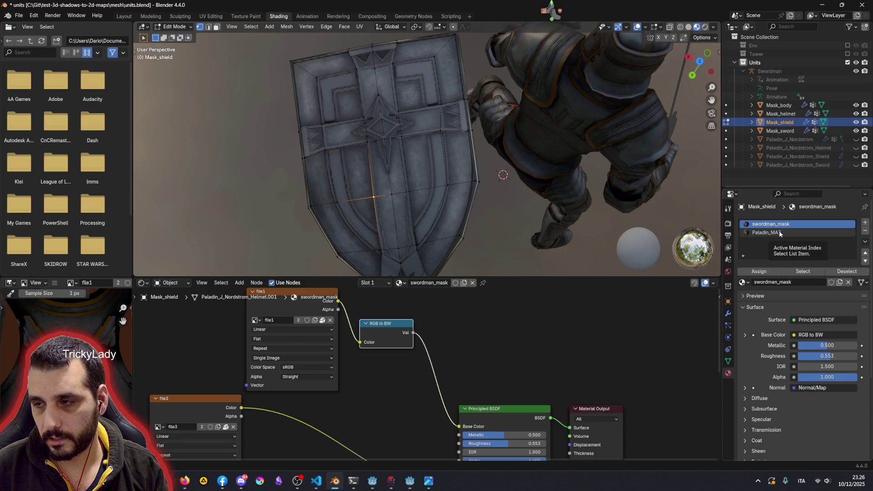
Step: Swap the second material slot from Paladin_MAT to the Holdout material via the node editor browse list
{"action": "left_click", "coordinate": [780, 234]}
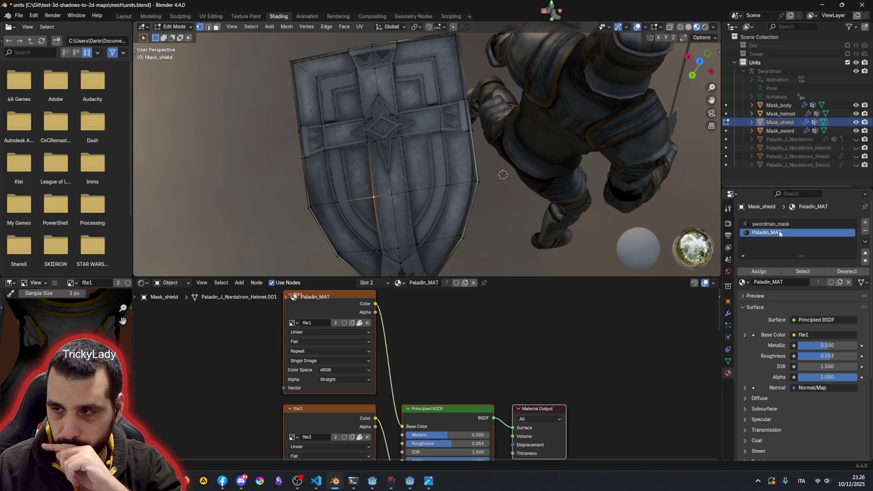
{"action": "left_click", "coordinate": [743, 282]}
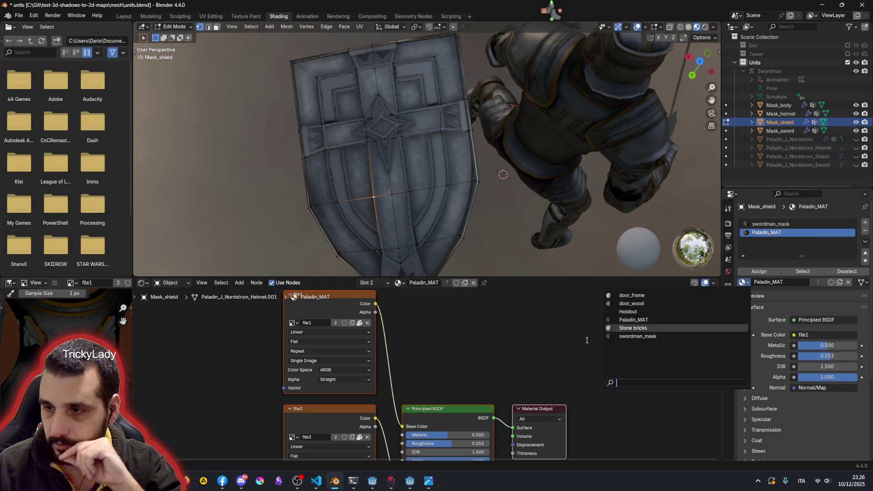
{"action": "left_click", "coordinate": [629, 312]}
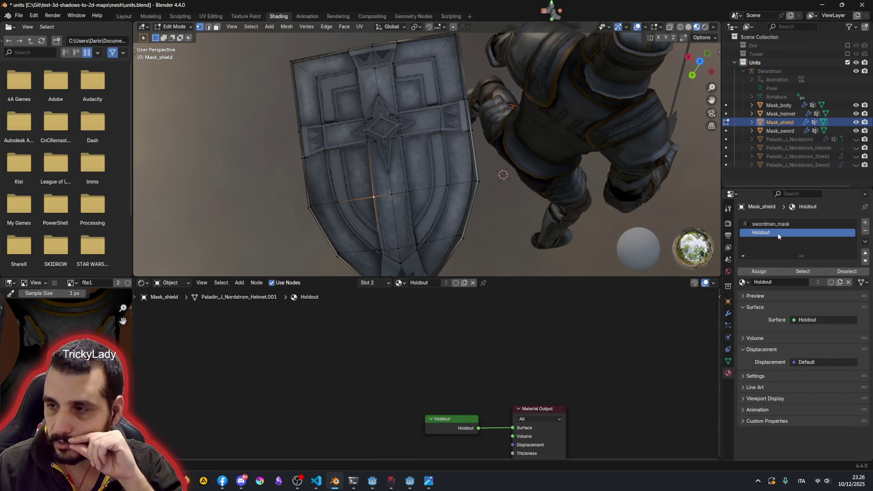
{"action": "key", "text": "3"}
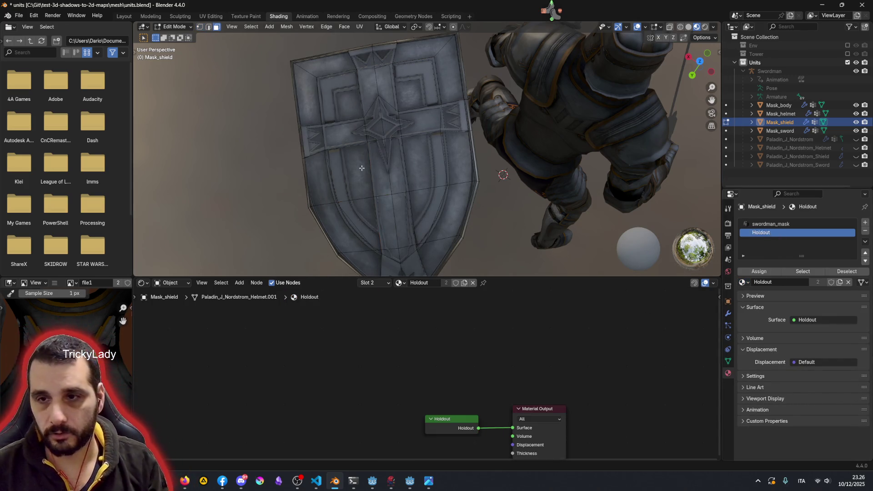
Step: Select the six shield panel faces surrounding the cross, upper and lower on both sides
{"action": "left_click", "coordinate": [364, 167]}
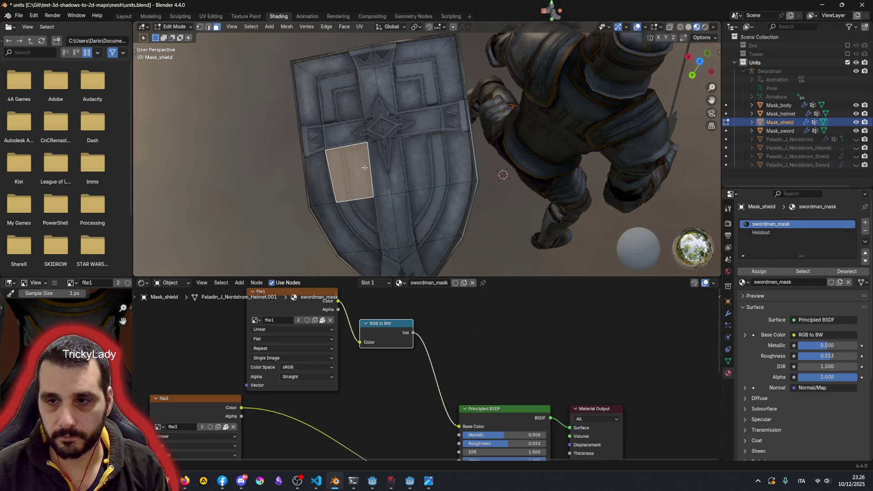
{"action": "left_click", "coordinate": [425, 161], "text": "shift"}
{"action": "left_click", "coordinate": [416, 83], "text": "shift"}
{"action": "left_click", "coordinate": [340, 97], "text": "shift"}
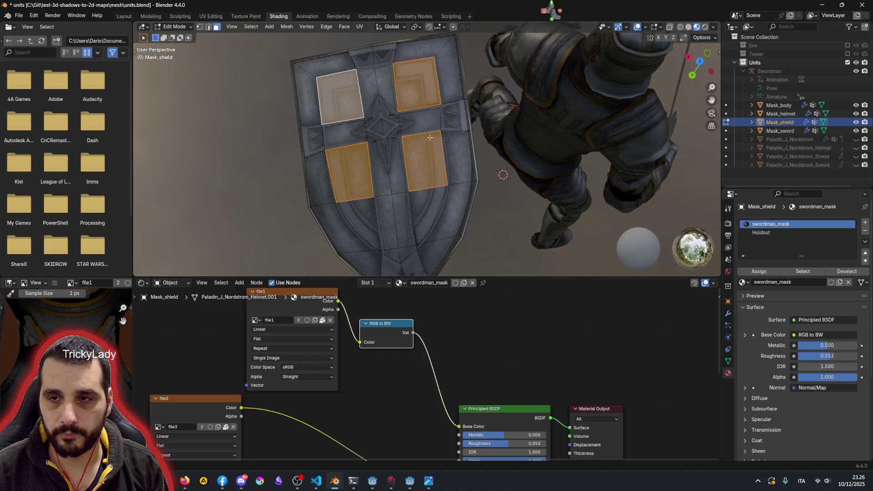
{"action": "left_click", "coordinate": [363, 216], "text": "shift"}
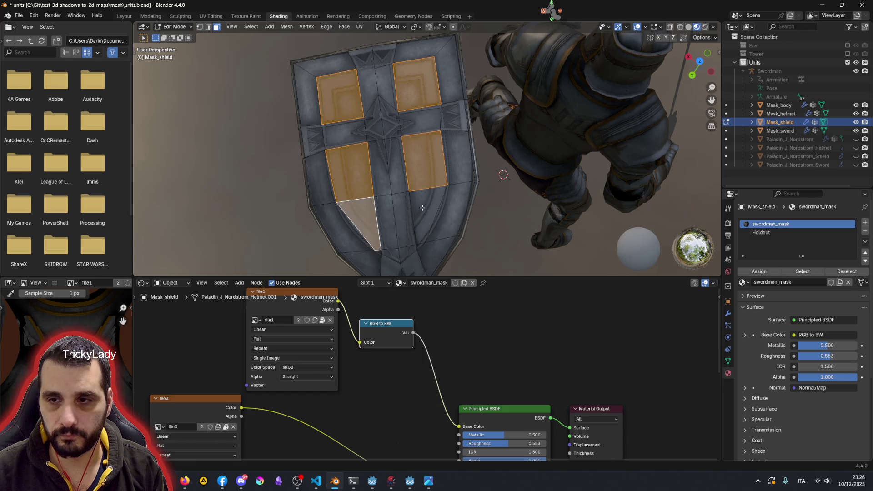
{"action": "left_click", "coordinate": [429, 227], "text": "shift"}
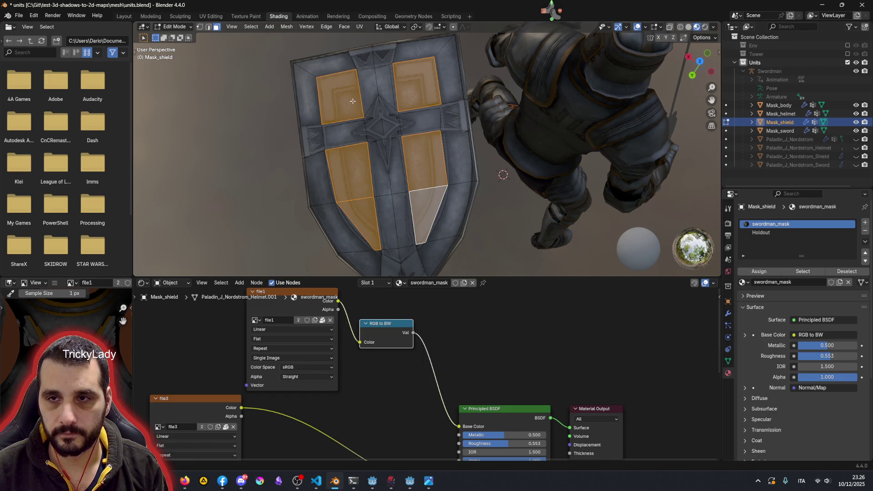
Step: Add the thin left border faces down to the bottom, including the tiny bottom triangle
{"action": "left_click", "coordinate": [302, 87], "text": "shift"}
{"action": "left_click", "coordinate": [321, 56], "text": "shift"}
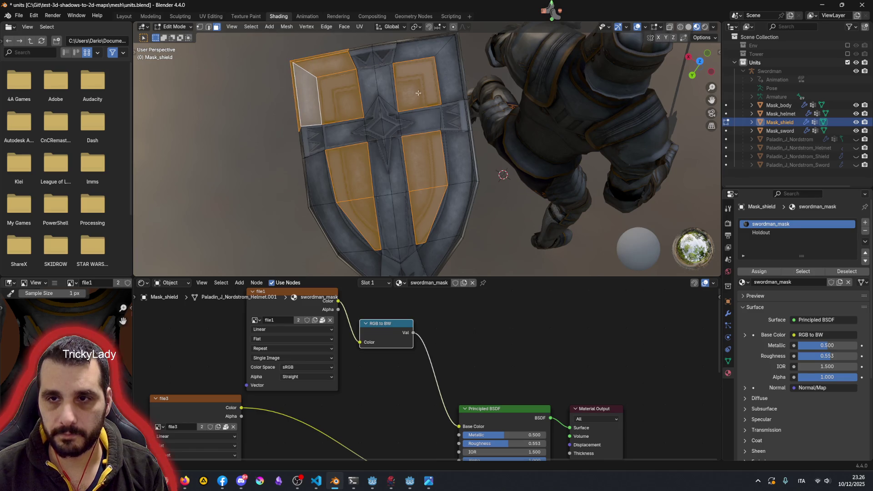
{"action": "left_click", "coordinate": [300, 140], "text": "shift"}
{"action": "left_click", "coordinate": [354, 237], "text": "ctrl"}
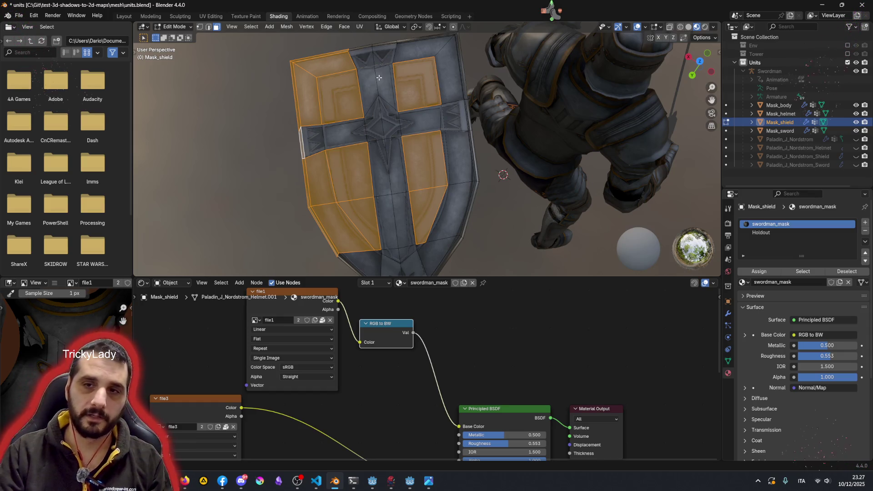
{"action": "middle_click_drag", "start_coordinate": [379, 77], "coordinate": [369, 199]}
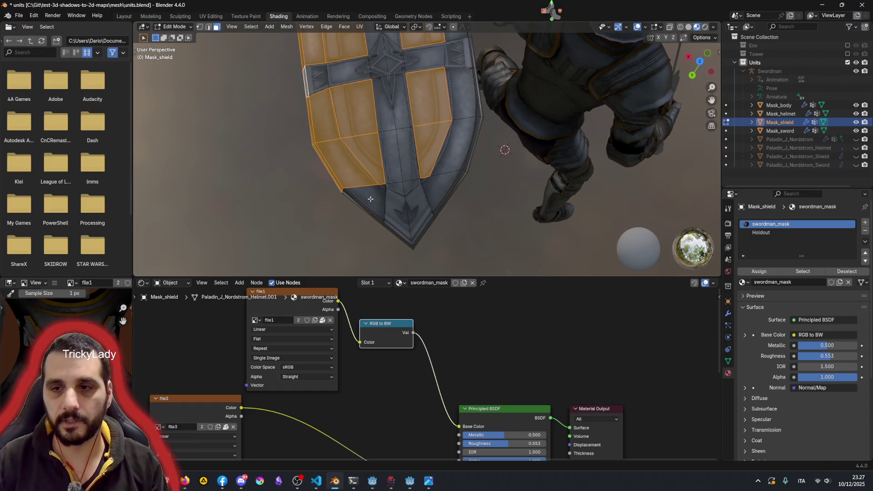
{"action": "left_click", "coordinate": [369, 199], "text": "shift"}
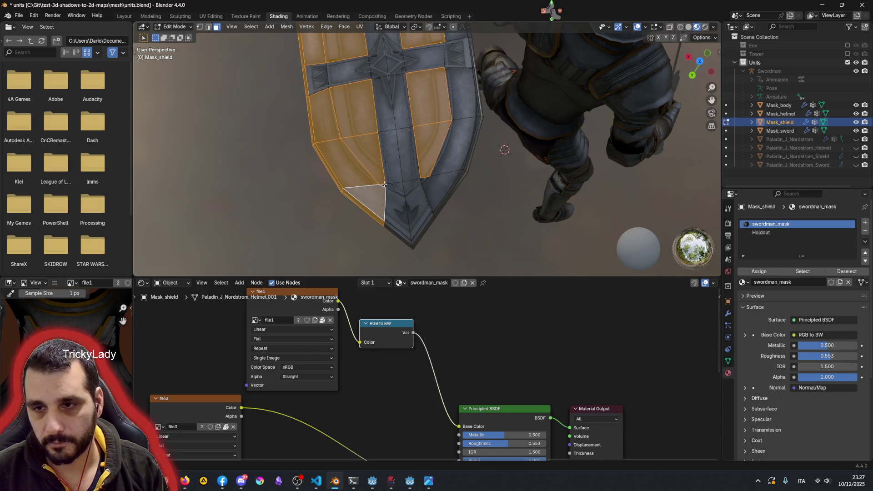
{"action": "scroll", "coordinate": [383, 184], "scroll_direction": "up", "scroll_amount": 3}
{"action": "scroll", "coordinate": [384, 183], "scroll_direction": "up", "scroll_amount": 2}
{"action": "left_click", "coordinate": [331, 230], "text": "shift"}
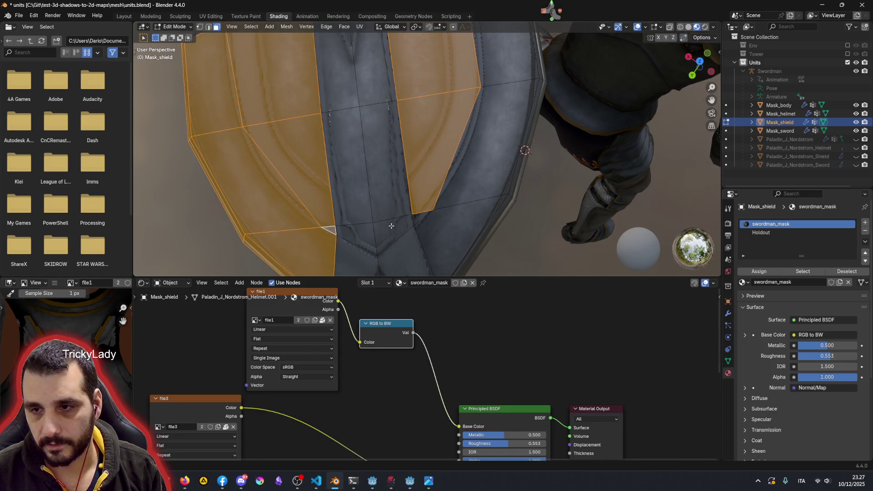
{"action": "scroll", "coordinate": [444, 224], "scroll_direction": "down", "scroll_amount": 2}
{"action": "scroll", "coordinate": [444, 224], "scroll_direction": "down", "scroll_amount": 1}
Step: Add the right-hand strip, top-right border and corner bevel faces to the selection
{"action": "left_click_drag", "start_coordinate": [507, 229], "coordinate": [462, 121], "text": "shift"}
{"action": "mouse_move", "coordinate": [495, 128]}
{"action": "middle_mouse_down", "text": "shift"}
{"action": "mouse_move", "coordinate": [436, 131]}
{"action": "mouse_move", "coordinate": [430, 156]}
{"action": "mouse_move", "coordinate": [468, 100]}
{"action": "middle_mouse_up", "text": "shift"}
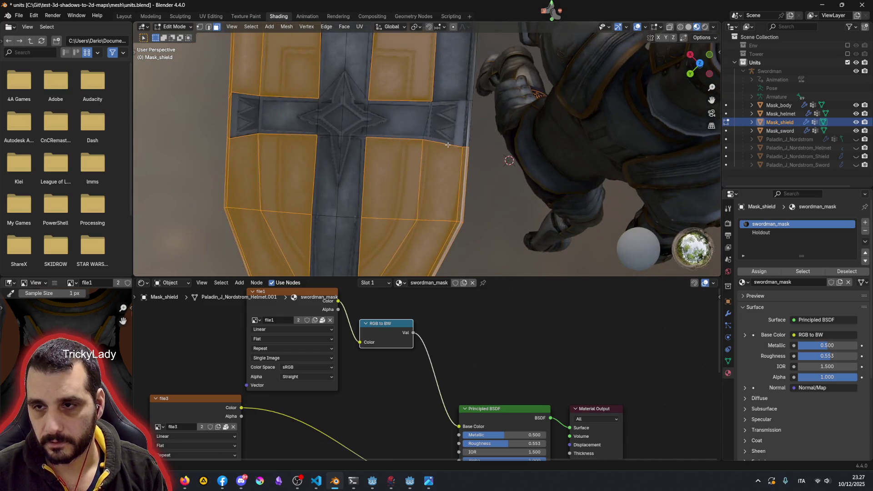
{"action": "left_click", "coordinate": [452, 101], "text": "shift"}
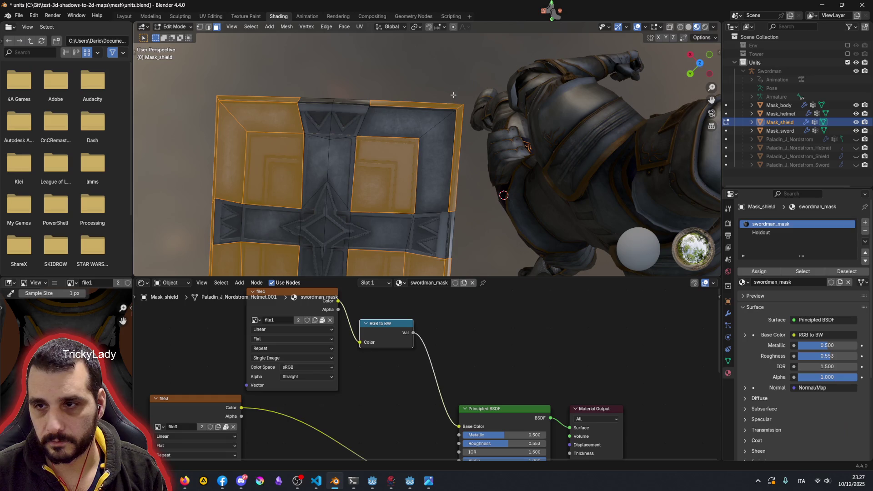
{"action": "left_click", "coordinate": [423, 134], "text": "shift"}
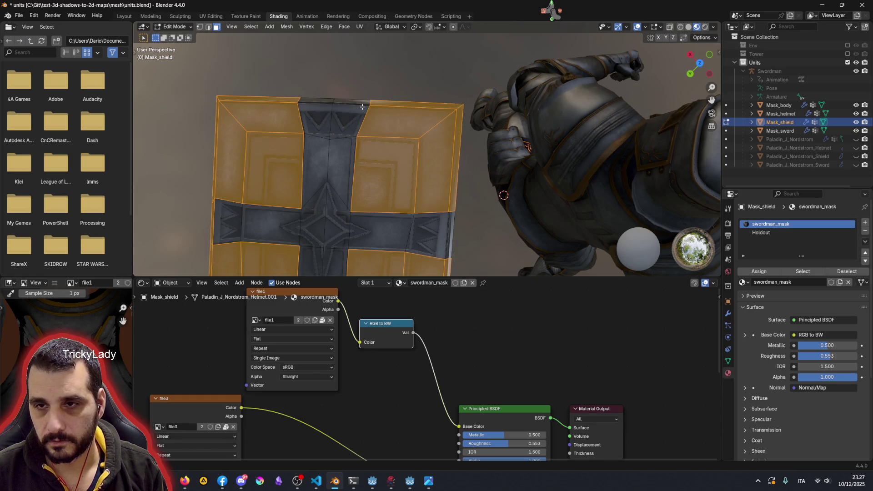
{"action": "mouse_move", "coordinate": [319, 100]}
{"action": "middle_mouse_down"}
{"action": "mouse_move", "coordinate": [423, 86]}
{"action": "mouse_move", "coordinate": [382, 116]}
{"action": "mouse_move", "coordinate": [498, 97]}
{"action": "mouse_move", "coordinate": [385, 172]}
{"action": "mouse_move", "coordinate": [477, 60]}
{"action": "middle_mouse_up"}
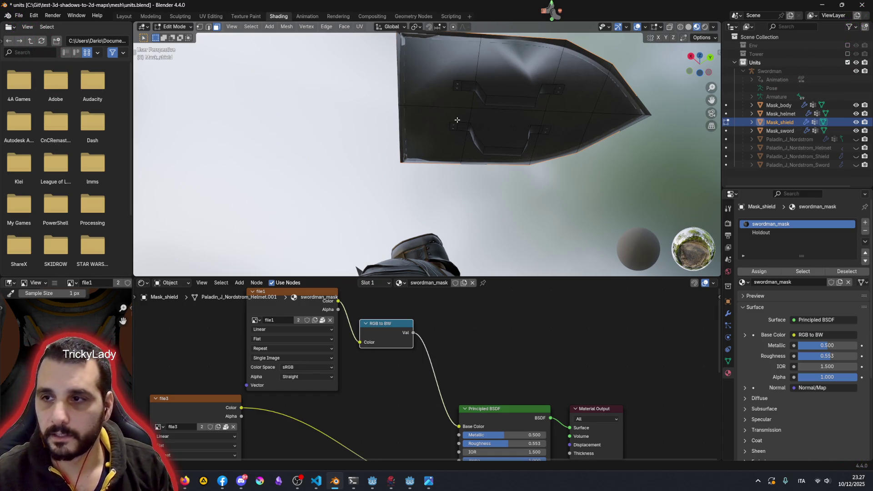
Step: Select the shield's back faces and fill the lower-right corner hole with a new face (F)
{"action": "middle_click_drag", "start_coordinate": [457, 119], "coordinate": [410, 183]}
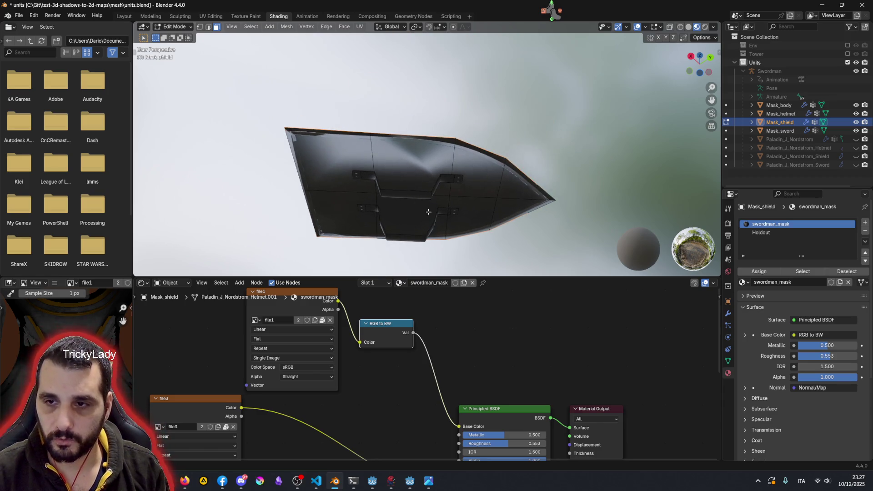
{"action": "middle_click_drag", "start_coordinate": [416, 216], "coordinate": [528, 195]}
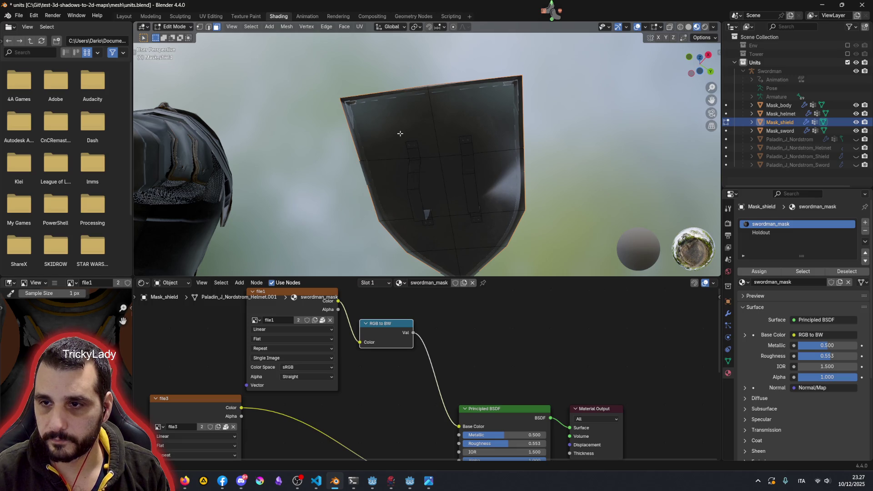
{"action": "left_click_drag", "start_coordinate": [391, 129], "coordinate": [492, 247]}
{"action": "mouse_move", "coordinate": [495, 213]}
{"action": "middle_mouse_down"}
{"action": "mouse_move", "coordinate": [409, 195]}
{"action": "mouse_move", "coordinate": [470, 142]}
{"action": "mouse_move", "coordinate": [475, 149]}
{"action": "middle_mouse_up"}
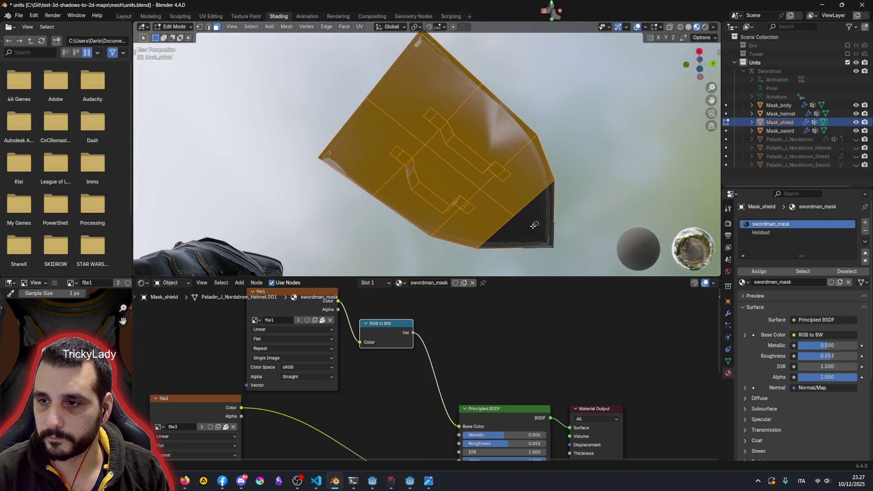
{"action": "key", "text": "f"}
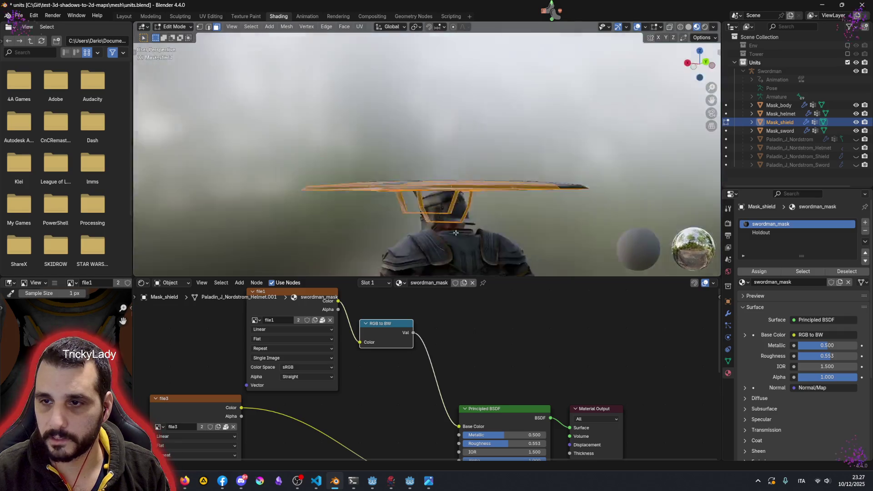
{"action": "middle_click_drag", "start_coordinate": [524, 166], "coordinate": [706, 161]}
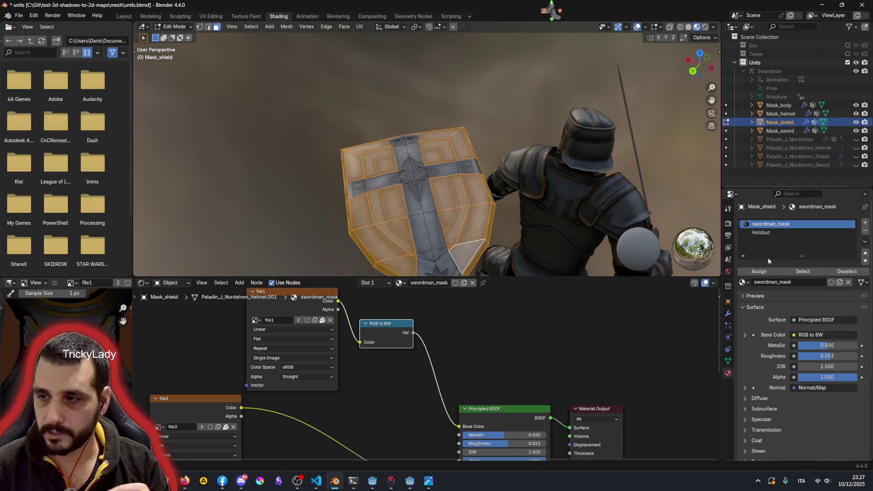
Step: Assign Holdout to the selected panel and back faces, then deselect and inspect the cross
{"action": "left_click", "coordinate": [762, 233]}
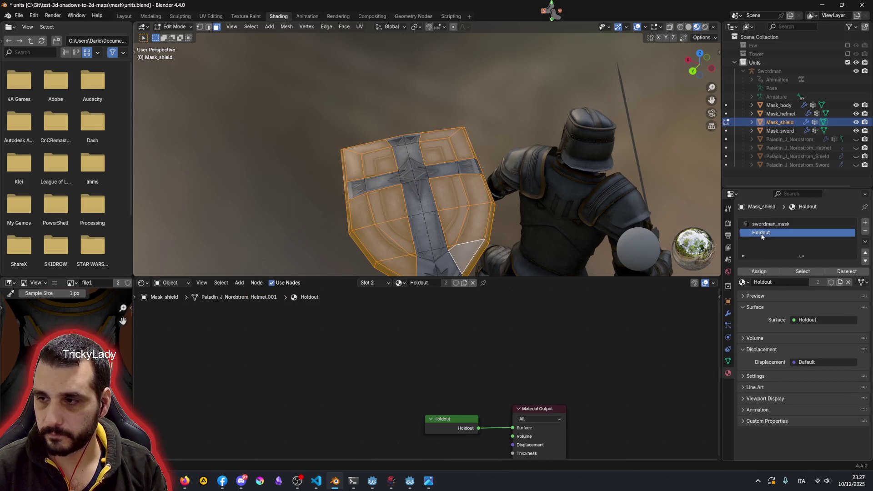
{"action": "left_click", "coordinate": [760, 272]}
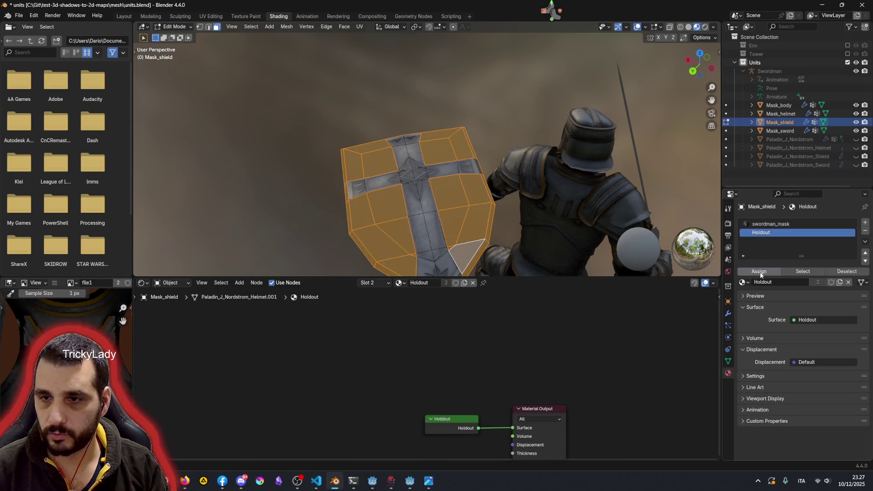
{"action": "middle_click_drag", "start_coordinate": [408, 231], "coordinate": [437, 146]}
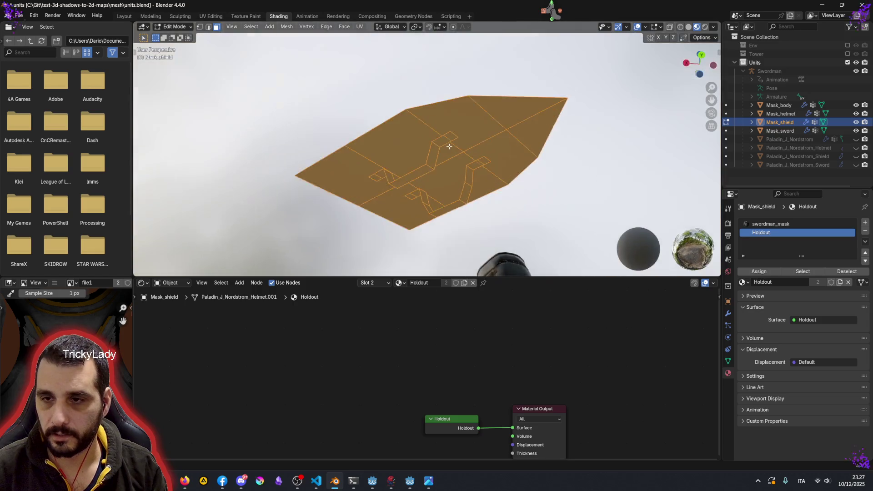
{"action": "key", "text": "alt+a"}
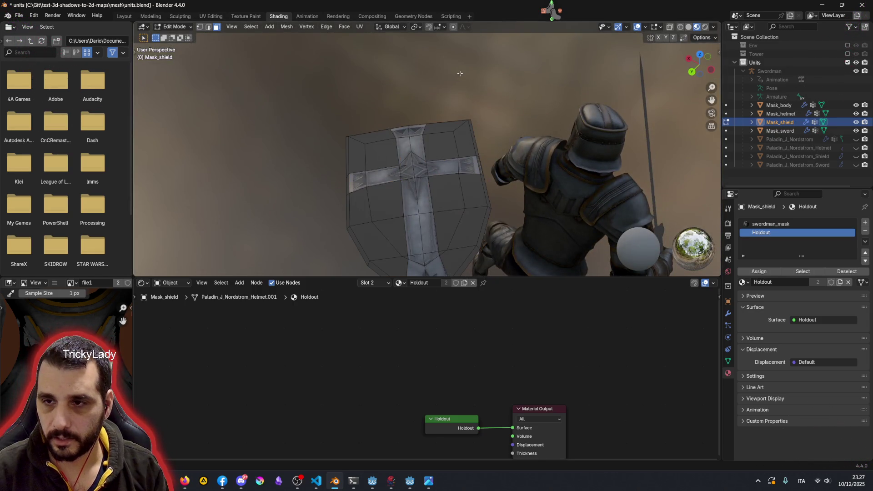
{"action": "mouse_move", "coordinate": [437, 145]}
{"action": "middle_mouse_down"}
{"action": "mouse_move", "coordinate": [485, 169]}
{"action": "mouse_move", "coordinate": [507, 146]}
{"action": "mouse_move", "coordinate": [383, 43]}
{"action": "middle_mouse_up"}
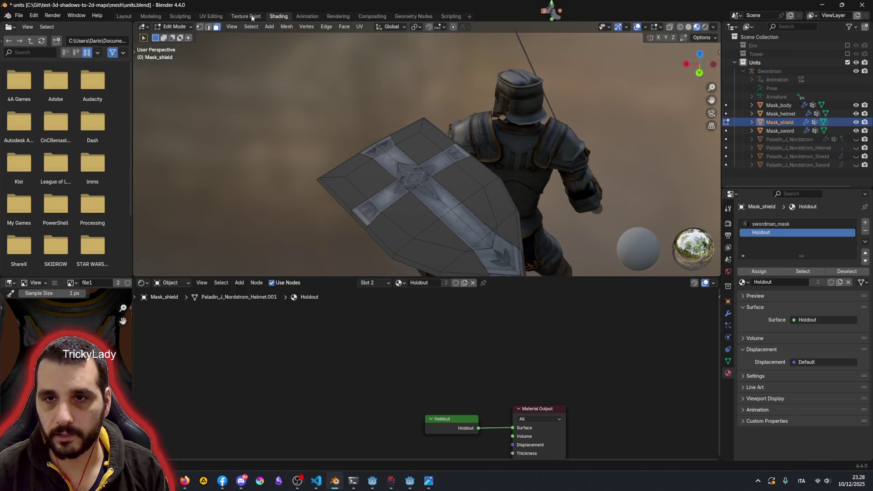
Step: Return to the Layout workspace and show the knight in Material Preview shading
{"action": "left_click", "coordinate": [150, 16]}
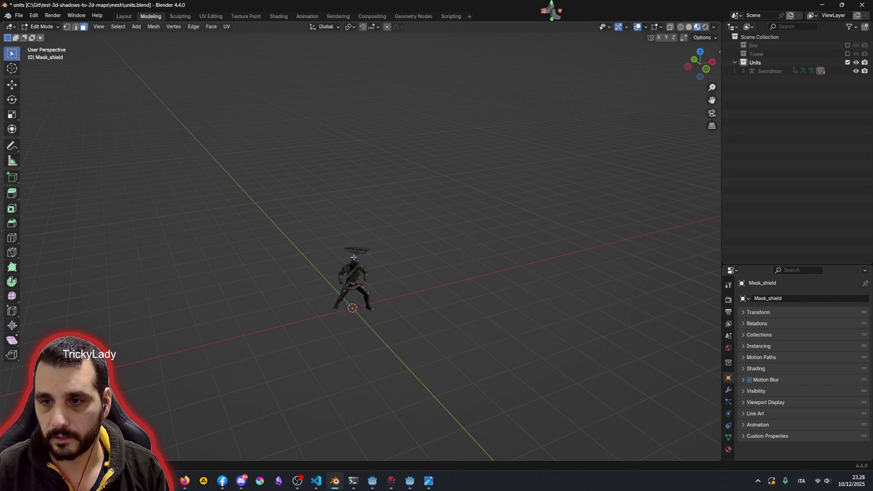
{"action": "left_click", "coordinate": [124, 15]}
{"action": "mouse_move", "coordinate": [348, 213]}
{"action": "middle_mouse_down"}
{"action": "mouse_move", "coordinate": [401, 253]}
{"action": "mouse_move", "coordinate": [355, 251]}
{"action": "middle_mouse_up"}
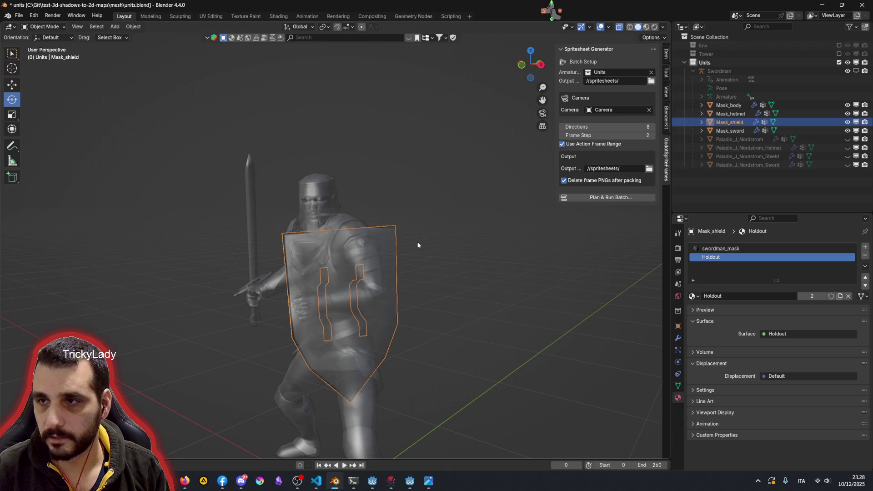
{"action": "left_click", "coordinate": [471, 143]}
{"action": "left_click", "coordinate": [647, 27]}
Step: Orbit around the knight from side, front and above, then select the shield mask
{"action": "mouse_move", "coordinate": [417, 206]}
{"action": "middle_mouse_down"}
{"action": "mouse_move", "coordinate": [394, 223]}
{"action": "mouse_move", "coordinate": [381, 216]}
{"action": "mouse_move", "coordinate": [351, 235]}
{"action": "mouse_move", "coordinate": [328, 277]}
{"action": "mouse_move", "coordinate": [343, 294]}
{"action": "mouse_move", "coordinate": [443, 299]}
{"action": "mouse_move", "coordinate": [485, 288]}
{"action": "mouse_move", "coordinate": [455, 287]}
{"action": "mouse_move", "coordinate": [423, 306]}
{"action": "mouse_move", "coordinate": [395, 291]}
{"action": "mouse_move", "coordinate": [462, 282]}
{"action": "mouse_move", "coordinate": [392, 223]}
{"action": "mouse_move", "coordinate": [396, 210]}
{"action": "mouse_move", "coordinate": [419, 218]}
{"action": "middle_mouse_up"}
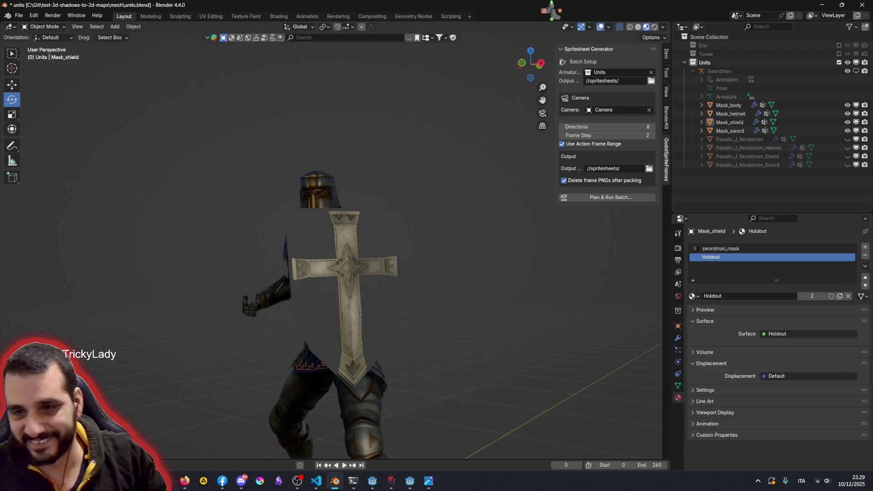
{"action": "mouse_move", "coordinate": [309, 221]}
{"action": "middle_mouse_down"}
{"action": "mouse_move", "coordinate": [298, 236]}
{"action": "mouse_move", "coordinate": [326, 247]}
{"action": "middle_mouse_up"}
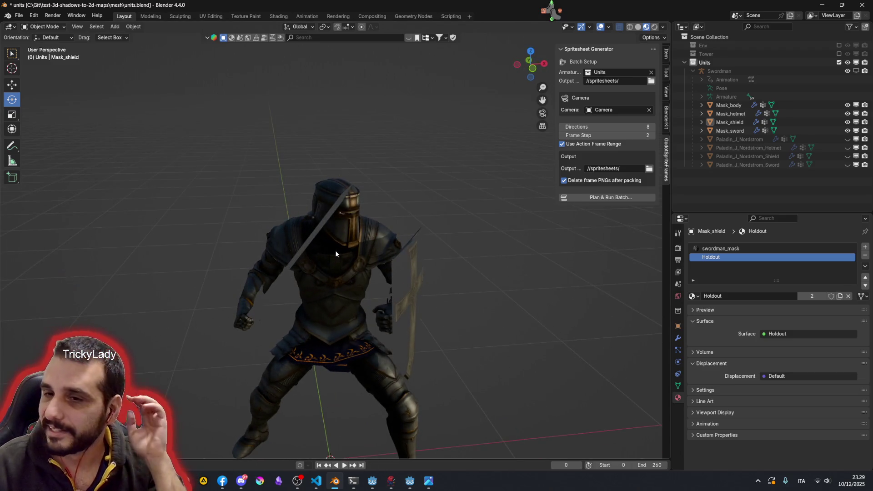
{"action": "mouse_move", "coordinate": [385, 269]}
{"action": "middle_mouse_down"}
{"action": "mouse_move", "coordinate": [411, 284]}
{"action": "mouse_move", "coordinate": [403, 323]}
{"action": "mouse_move", "coordinate": [418, 322]}
{"action": "middle_mouse_up"}
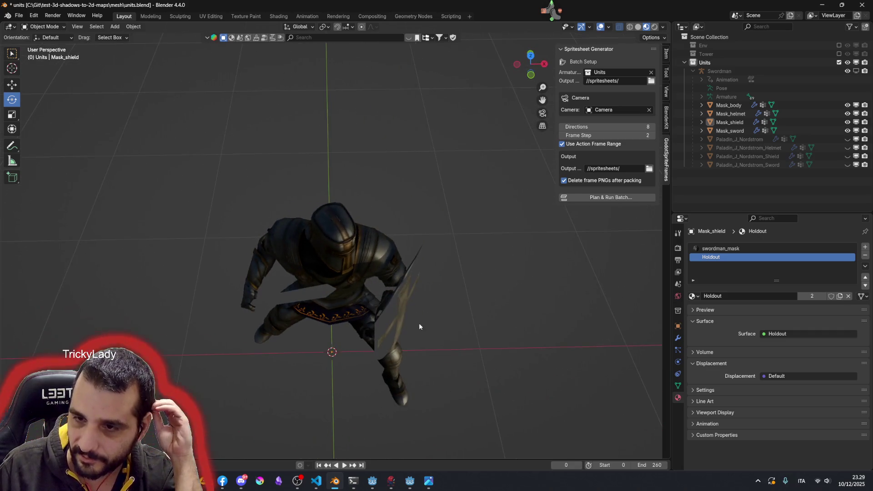
{"action": "left_click", "coordinate": [406, 293]}
Step: Edit the shield mask and select its thin rim faces from a sideways view
{"action": "key", "text": "Tab"}
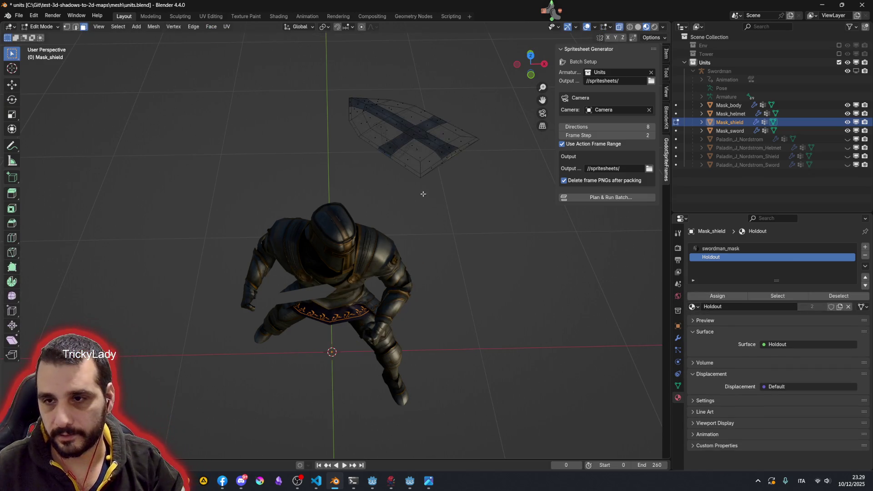
{"action": "middle_click_drag", "start_coordinate": [448, 189], "coordinate": [380, 219]}
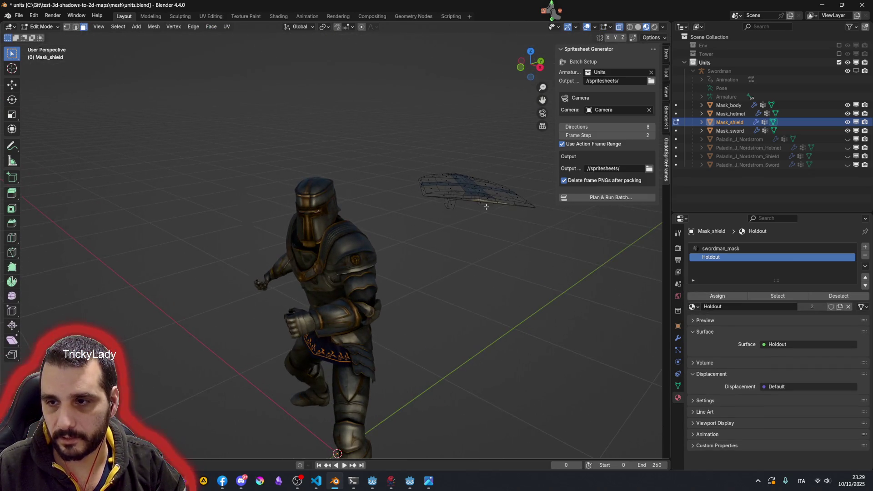
{"action": "scroll", "coordinate": [379, 219], "scroll_direction": "up", "scroll_amount": 1}
{"action": "scroll", "coordinate": [380, 216], "scroll_direction": "up", "scroll_amount": 2}
{"action": "scroll", "coordinate": [382, 212], "scroll_direction": "up", "scroll_amount": 2}
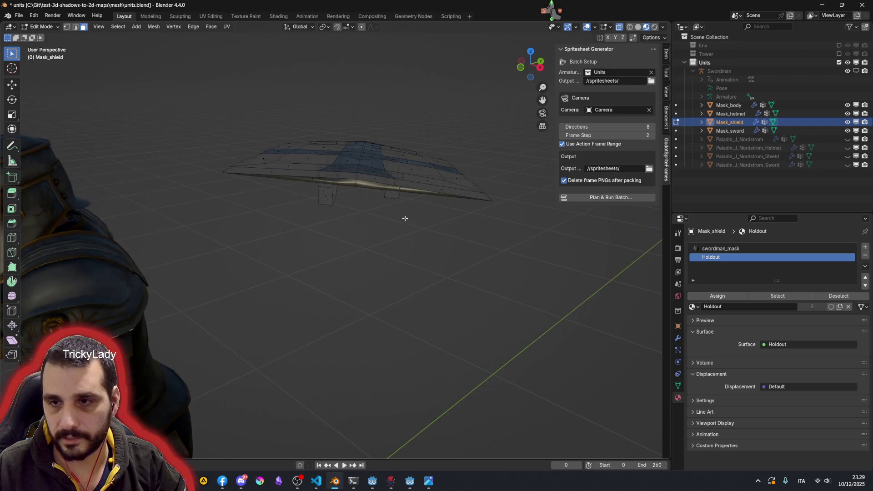
{"action": "scroll", "coordinate": [383, 208], "scroll_direction": "up", "scroll_amount": 2}
{"action": "middle_click_drag", "start_coordinate": [383, 208], "coordinate": [363, 194]}
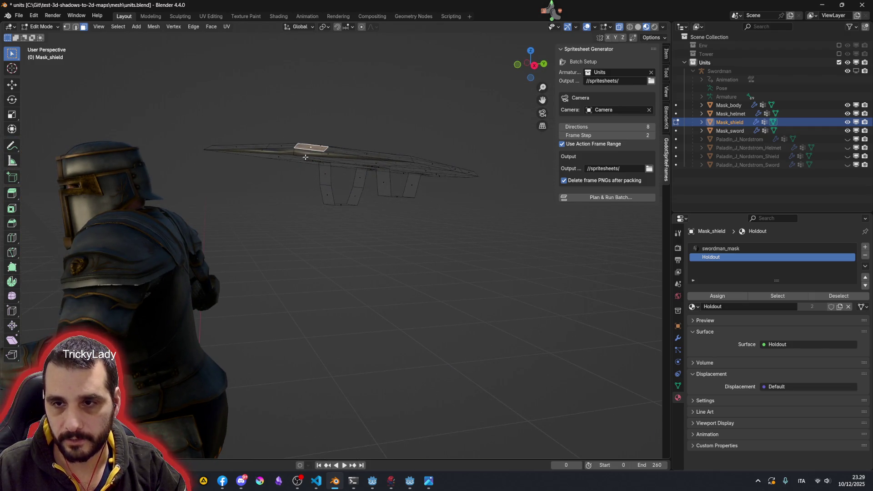
{"action": "left_click", "coordinate": [334, 165]}
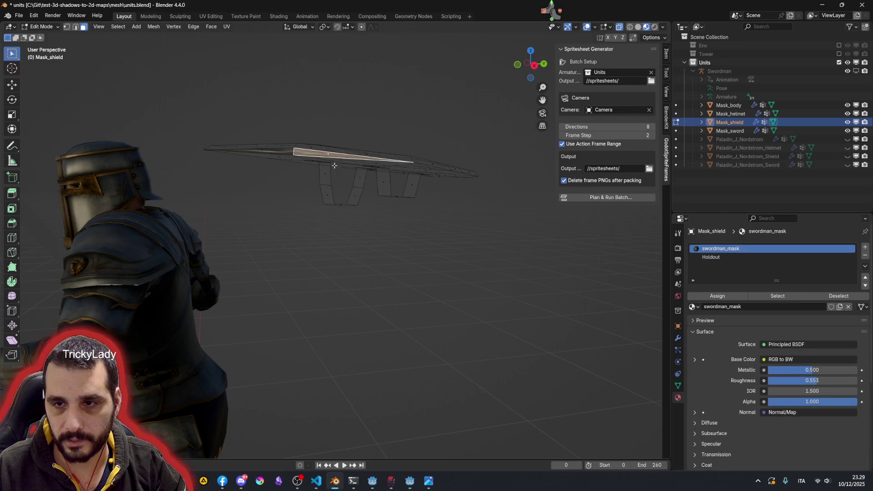
{"action": "left_click", "coordinate": [260, 150], "text": "shift"}
{"action": "left_click", "coordinate": [720, 258]}
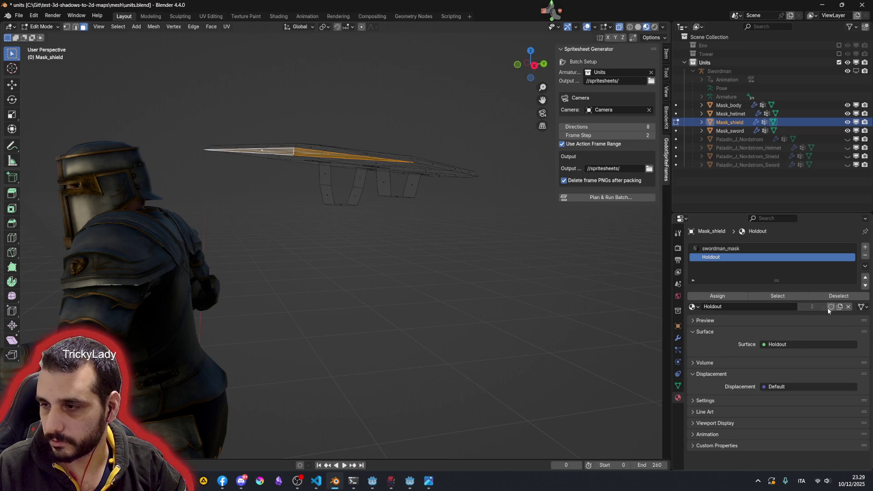
Step: Assign Holdout to the rim faces, clear the selection and orbit to the shield's front
{"action": "left_click", "coordinate": [725, 296]}
{"action": "left_click", "coordinate": [361, 150]}
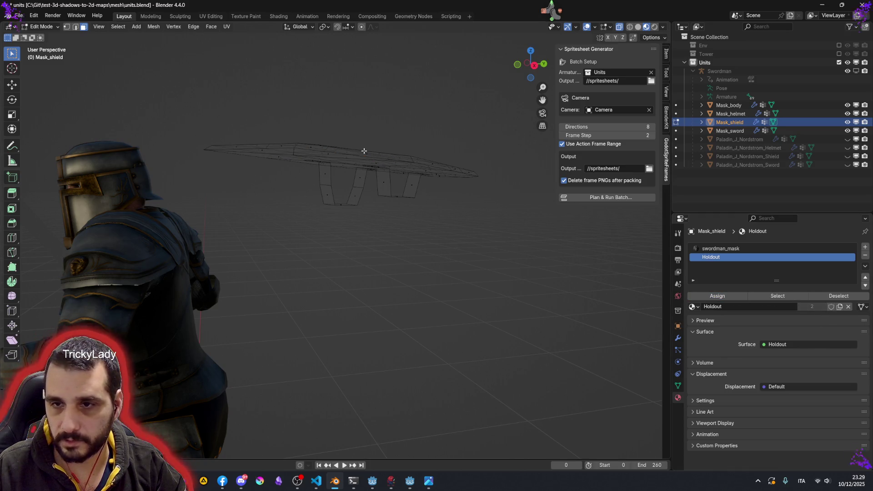
{"action": "mouse_move", "coordinate": [361, 150]}
{"action": "middle_mouse_down"}
{"action": "mouse_move", "coordinate": [235, 209]}
{"action": "mouse_move", "coordinate": [377, 118]}
{"action": "middle_mouse_up"}
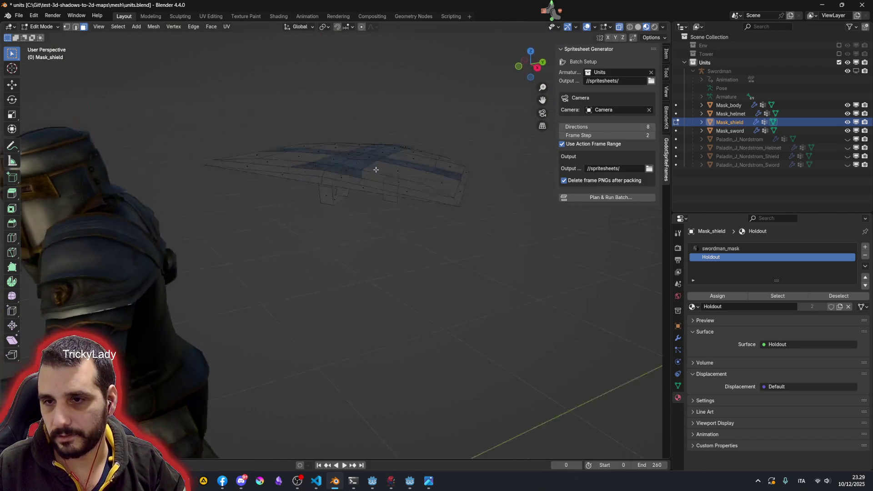
{"action": "mouse_move", "coordinate": [377, 118]}
{"action": "middle_mouse_down"}
{"action": "mouse_move", "coordinate": [233, 216]}
{"action": "mouse_move", "coordinate": [303, 242]}
{"action": "middle_mouse_up"}
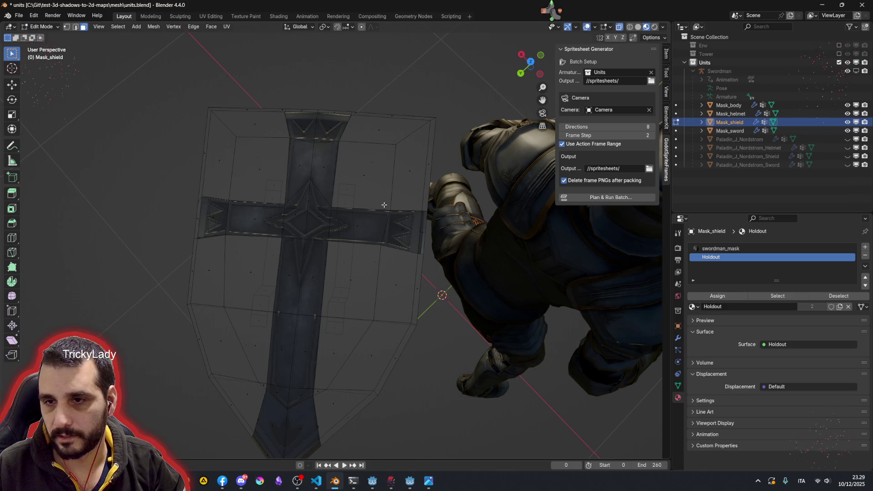
Step: Select the four inner panel faces around the cross
{"action": "left_click", "coordinate": [365, 178]}
{"action": "left_click", "coordinate": [268, 169], "text": "shift"}
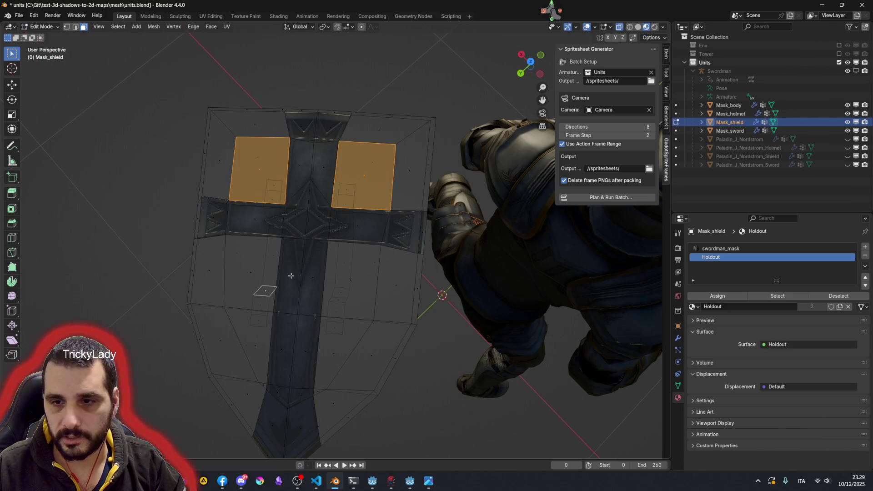
{"action": "left_click", "coordinate": [249, 269], "text": "shift"}
{"action": "left_click", "coordinate": [351, 282], "text": "shift"}
{"action": "middle_click_drag", "start_coordinate": [385, 291], "coordinate": [396, 289]}
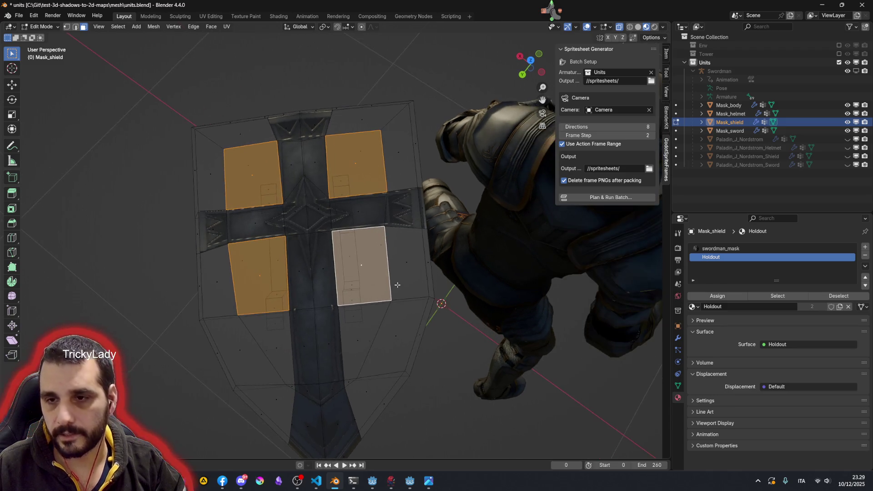
Step: Add a third material slot with Paladin_MAT and assign it to the four panels, then deselect
{"action": "left_click", "coordinate": [864, 248]}
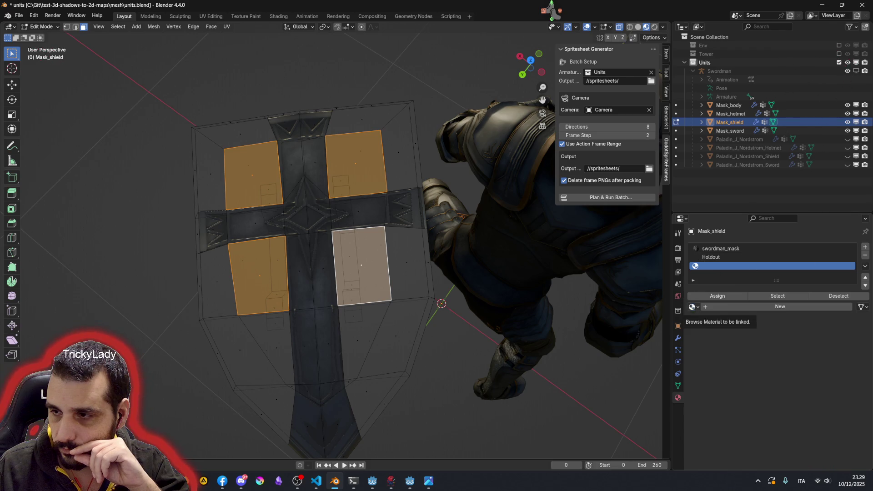
{"action": "left_click", "coordinate": [692, 309]}
{"action": "left_click", "coordinate": [723, 338]}
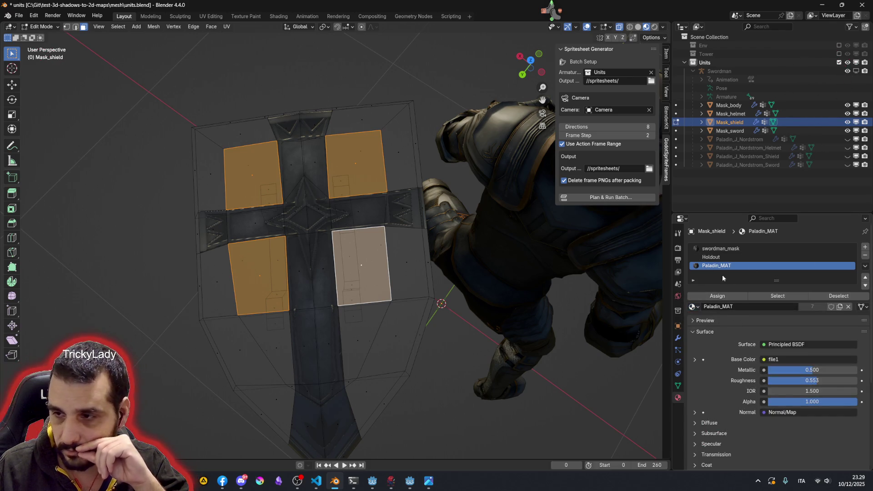
{"action": "left_click", "coordinate": [716, 295]}
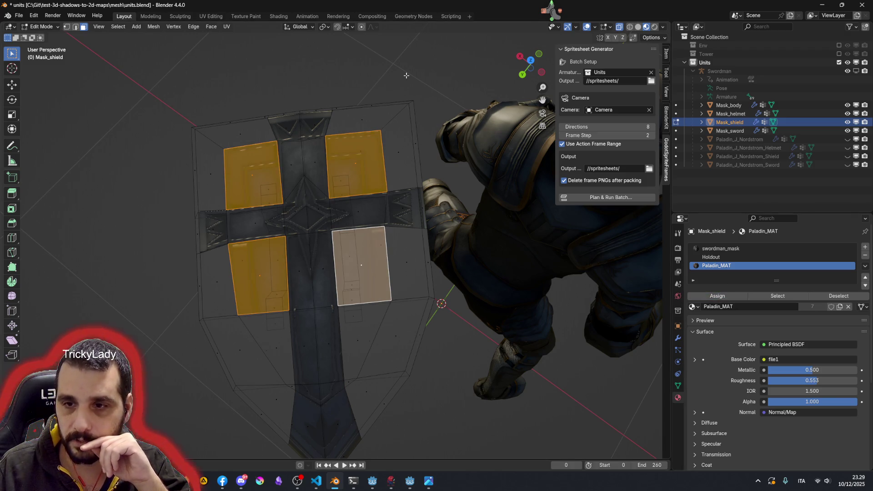
{"action": "key", "text": "alt+a"}
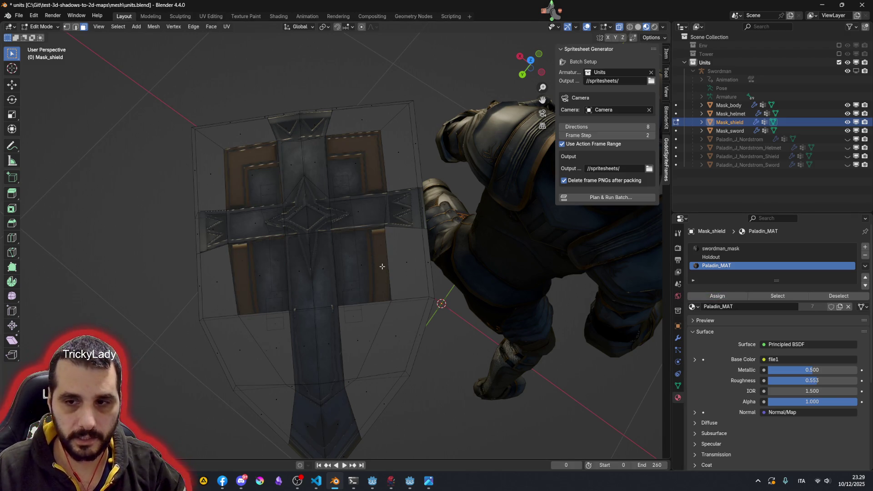
{"action": "scroll", "coordinate": [394, 237], "scroll_direction": "up", "scroll_amount": 2}
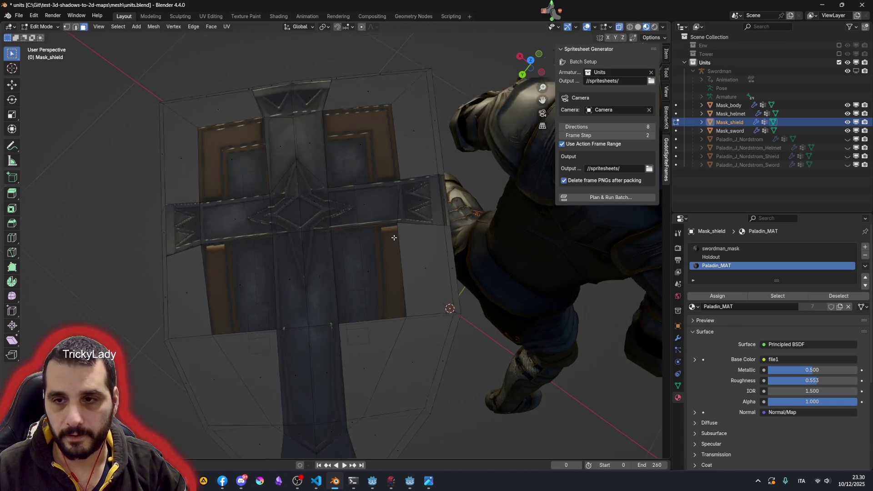
{"action": "scroll", "coordinate": [395, 235], "scroll_direction": "up", "scroll_amount": 1}
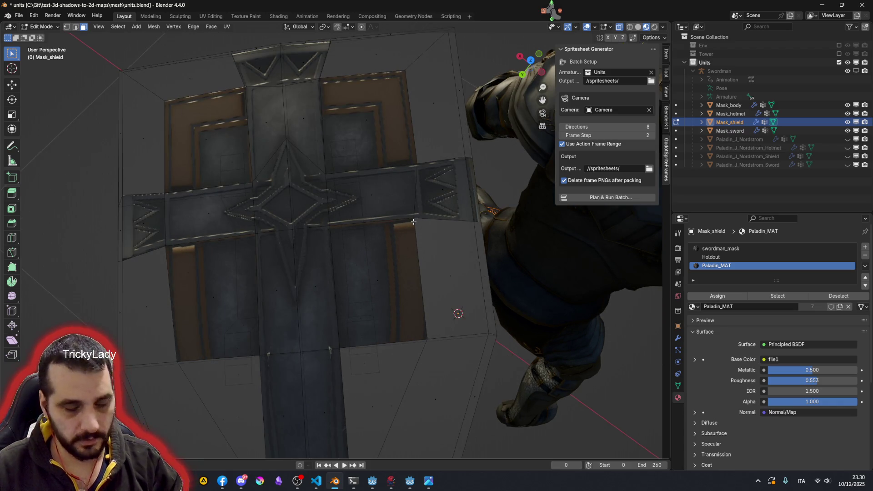
Step: Vertex-slide three panel corner vertices along their edges so panels meet the painted borders
{"action": "key", "text": "1"}
{"action": "left_click", "coordinate": [414, 219]}
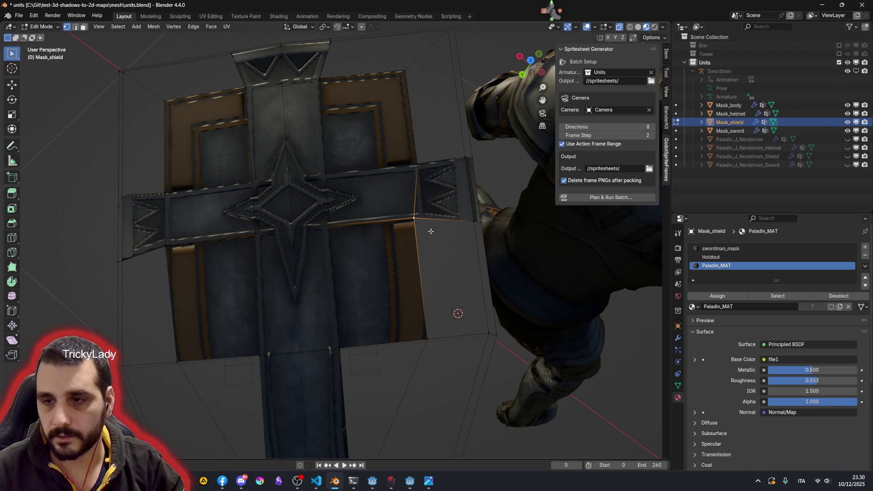
{"action": "key", "text": "shift+v"}
{"action": "left_click", "coordinate": [438, 231]}
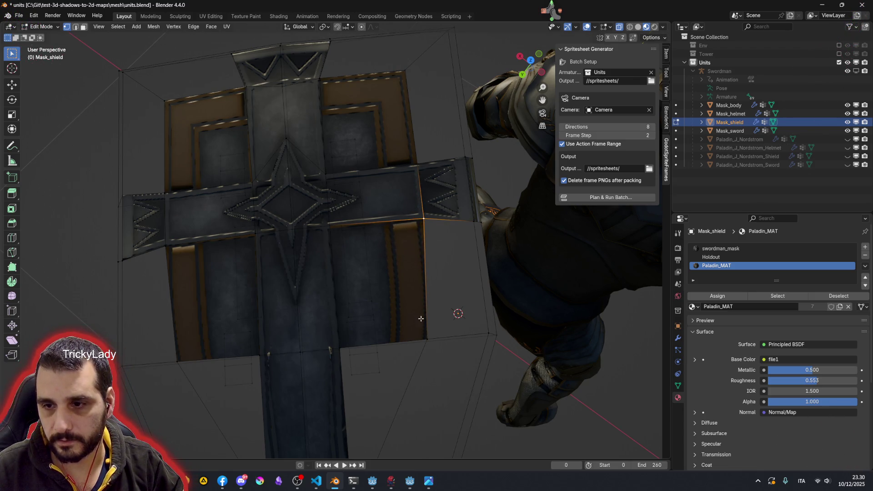
{"action": "left_click", "coordinate": [427, 340]}
{"action": "key", "text": "shift+v"}
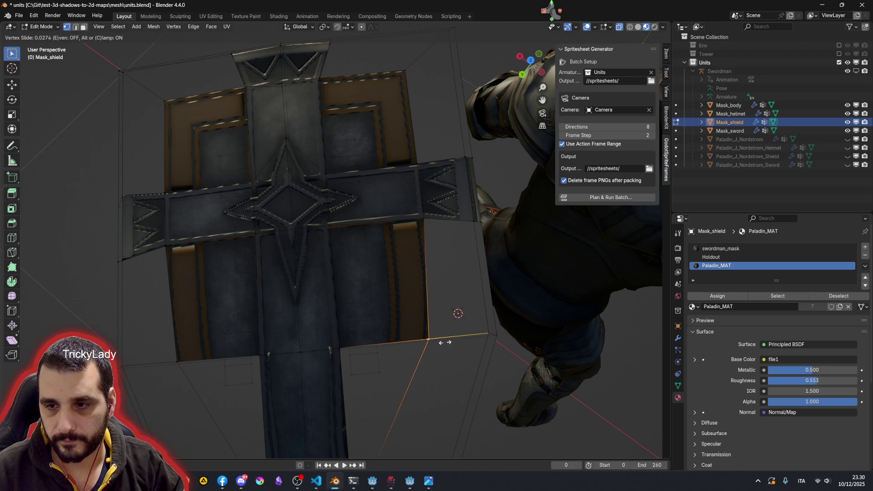
{"action": "left_click", "coordinate": [448, 341]}
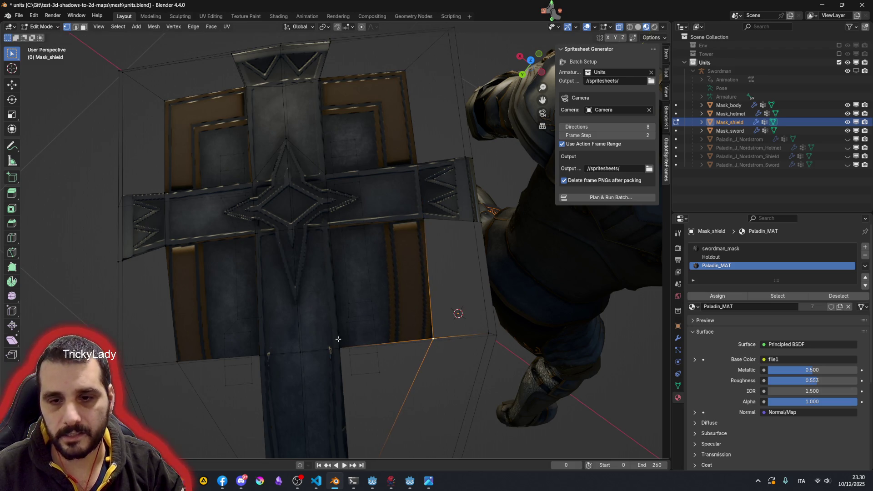
{"action": "left_click", "coordinate": [178, 361]}
{"action": "key", "text": "shift+v"}
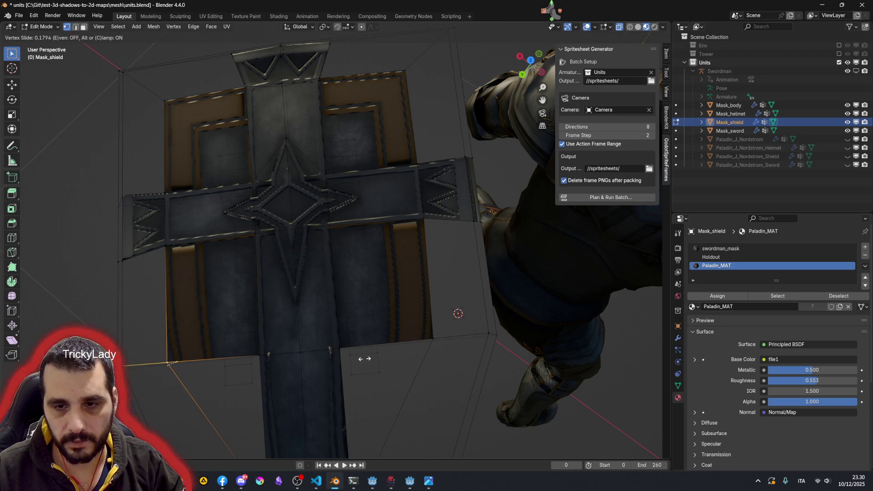
{"action": "left_click", "coordinate": [371, 358]}
{"action": "middle_click_drag", "start_coordinate": [370, 358], "coordinate": [370, 199], "text": "shift"}
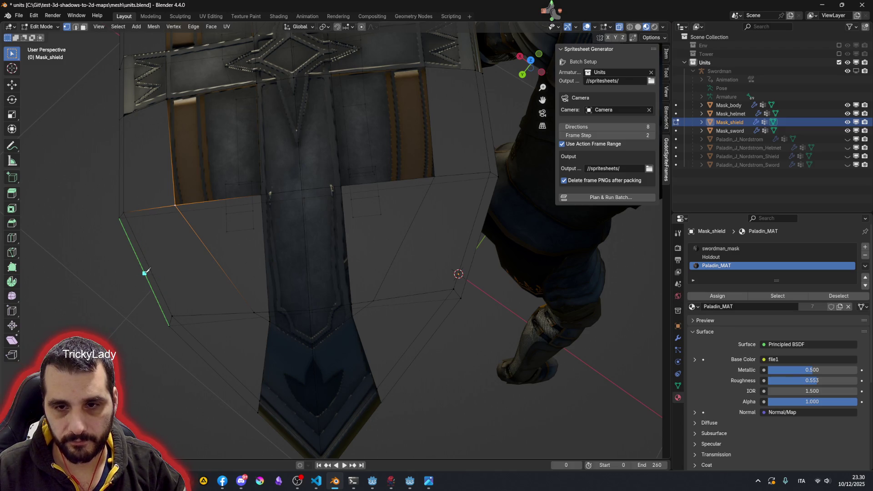
Step: Knife-cut a new edge line across the lower shield from left edge to right edge
{"action": "left_click", "coordinate": [149, 269]}
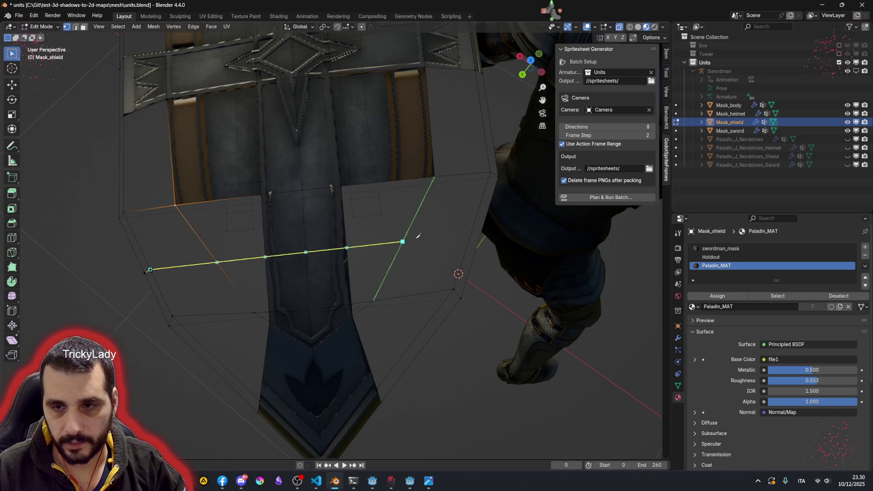
{"action": "left_click", "coordinate": [470, 236]}
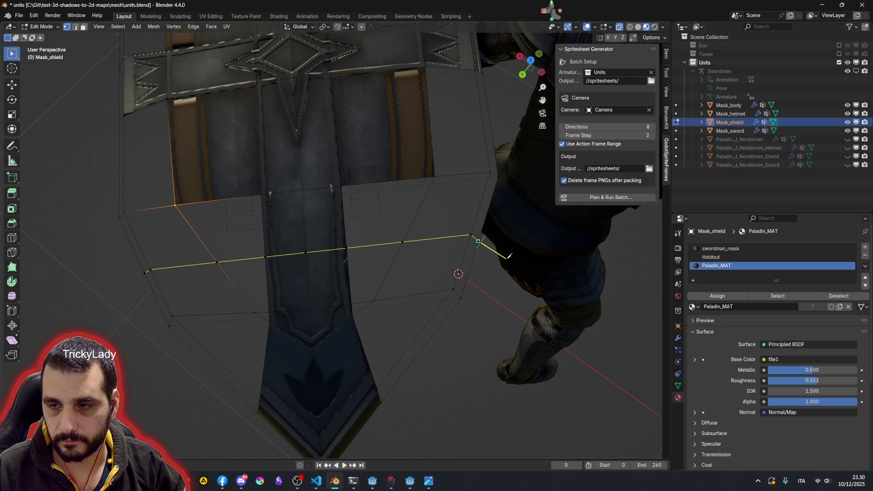
{"action": "key", "text": "Return"}
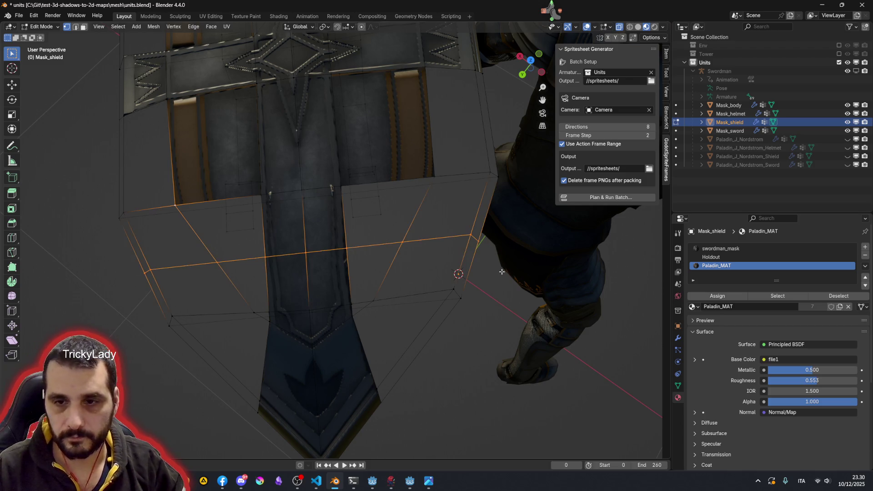
{"action": "left_click", "coordinate": [217, 264]}
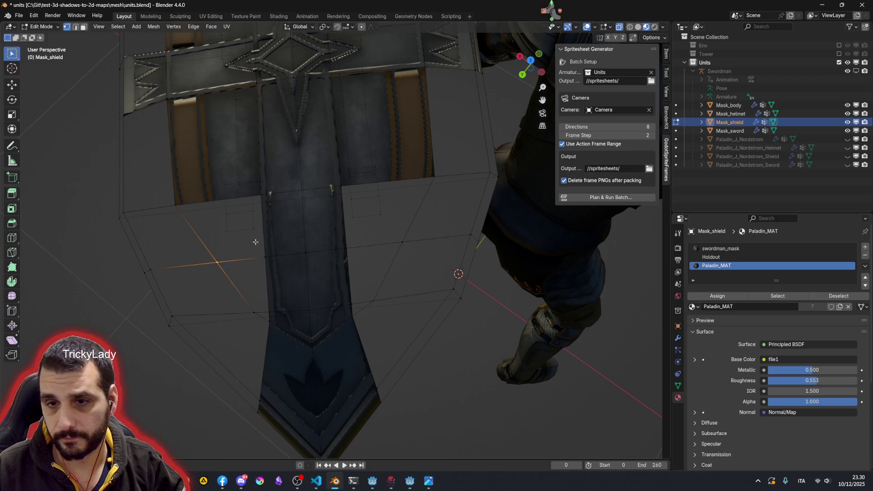
{"action": "key", "text": "3"}
Step: Select the five faces flanking the lower cross arm, including the small triangle
{"action": "left_click", "coordinate": [243, 255]}
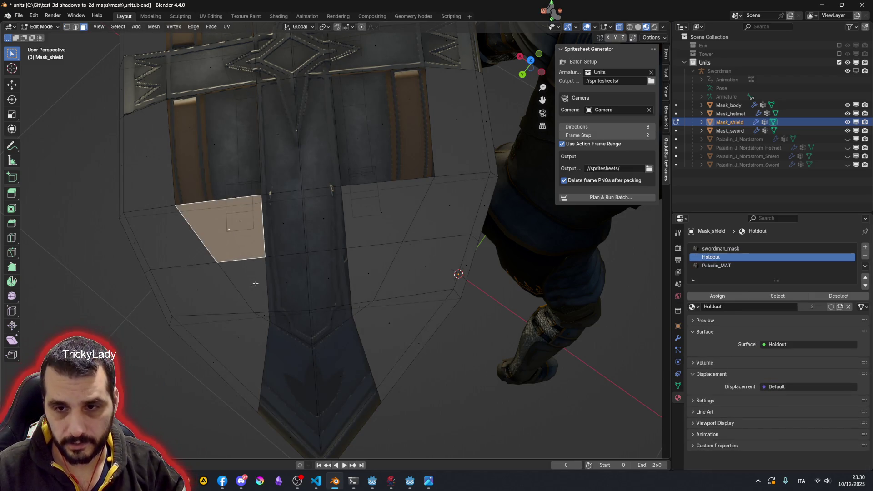
{"action": "left_click", "coordinate": [256, 283], "text": "shift"}
{"action": "left_click", "coordinate": [362, 291], "text": "shift"}
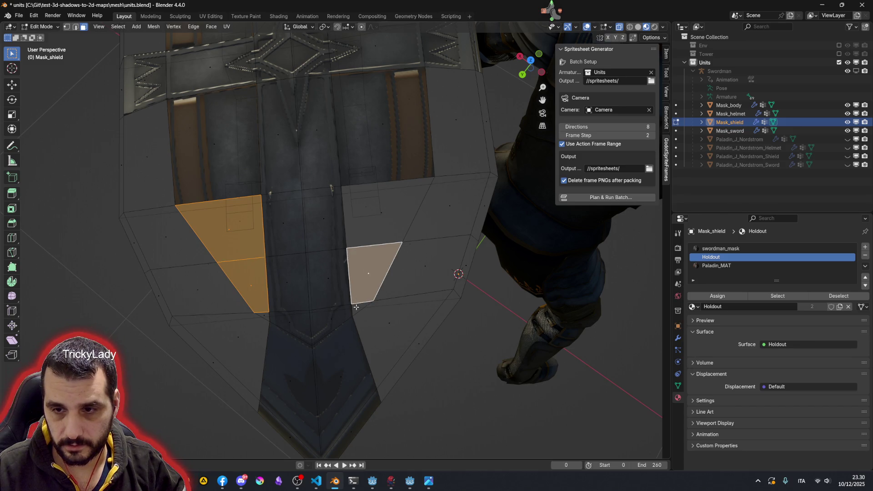
{"action": "left_click", "coordinate": [356, 307], "text": "shift"}
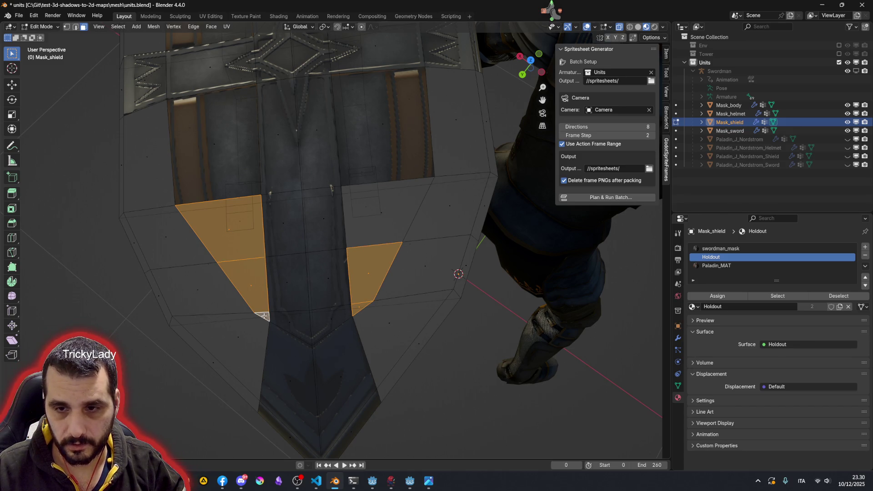
{"action": "left_click", "coordinate": [383, 214], "text": "shift"}
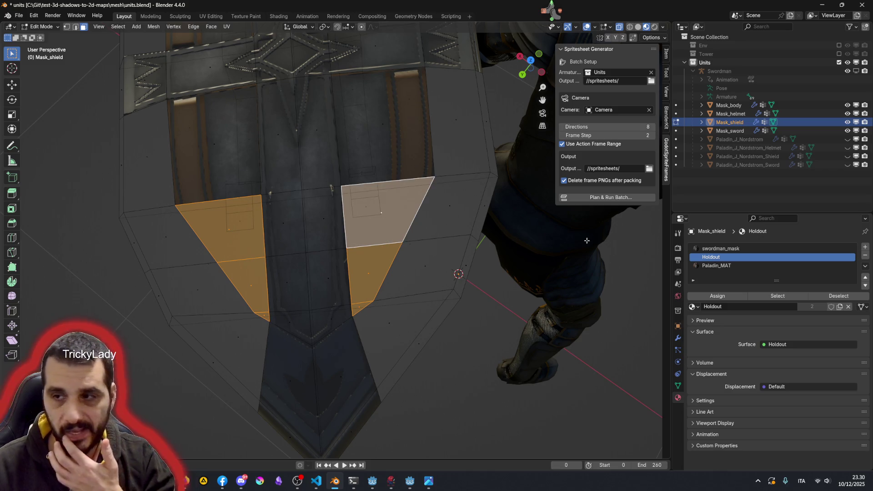
Step: Assign Paladin_MAT to those side faces, deselect, and pick the mask face beside the shield
{"action": "left_click", "coordinate": [714, 266]}
{"action": "left_click", "coordinate": [734, 296]}
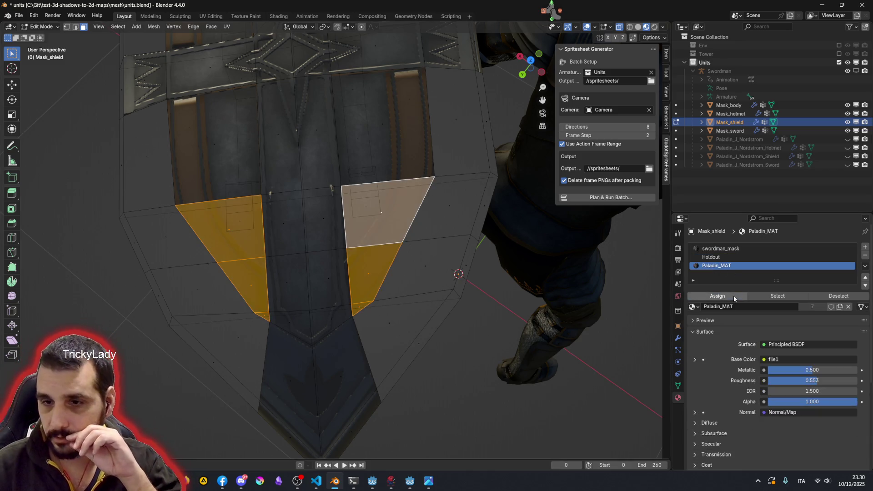
{"action": "key", "text": "alt+a"}
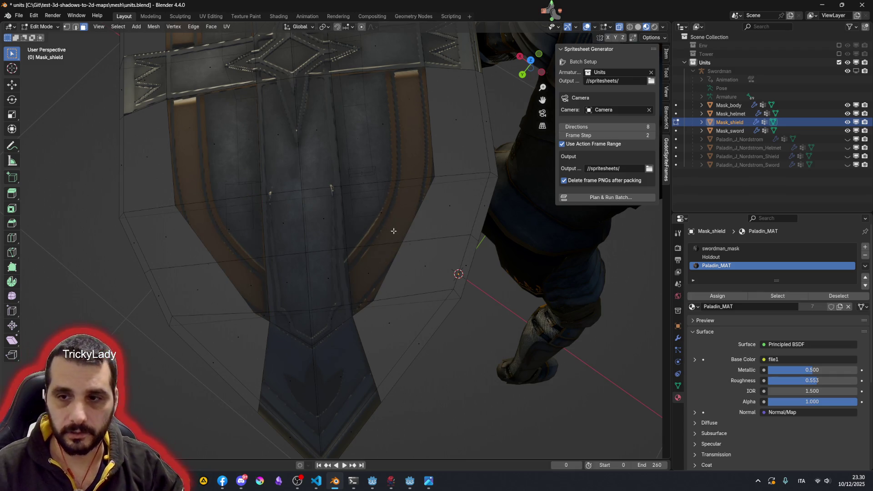
{"action": "left_click", "coordinate": [409, 245]}
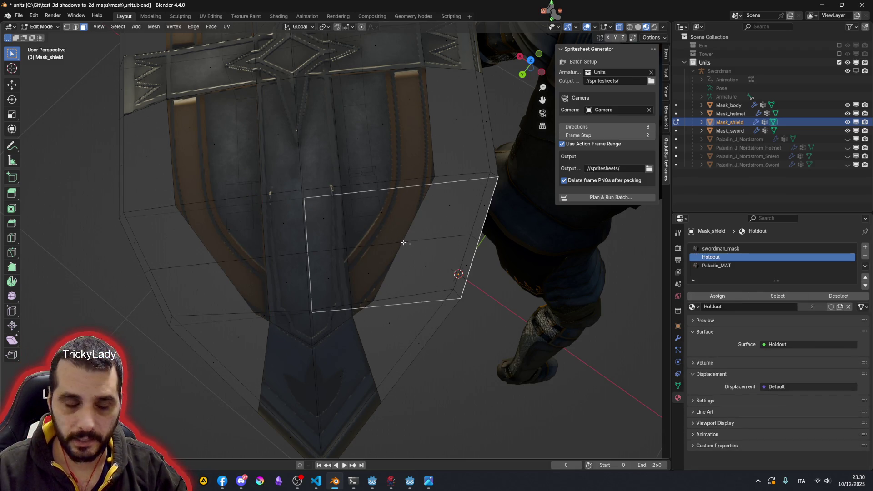
Step: Slide the right-side mask vertex along its edge closer to the shield's edge
{"action": "key", "text": "1"}
{"action": "left_click", "coordinate": [403, 241]}
{"action": "key", "text": "g"}
{"action": "key", "text": "g"}
{"action": "left_click", "coordinate": [425, 248]}
Step: Slide the left-side mask vertex toward the shield edge and select the lower-left vertex
{"action": "left_click", "coordinate": [199, 264]}
{"action": "key", "text": "g"}
{"action": "key", "text": "g"}
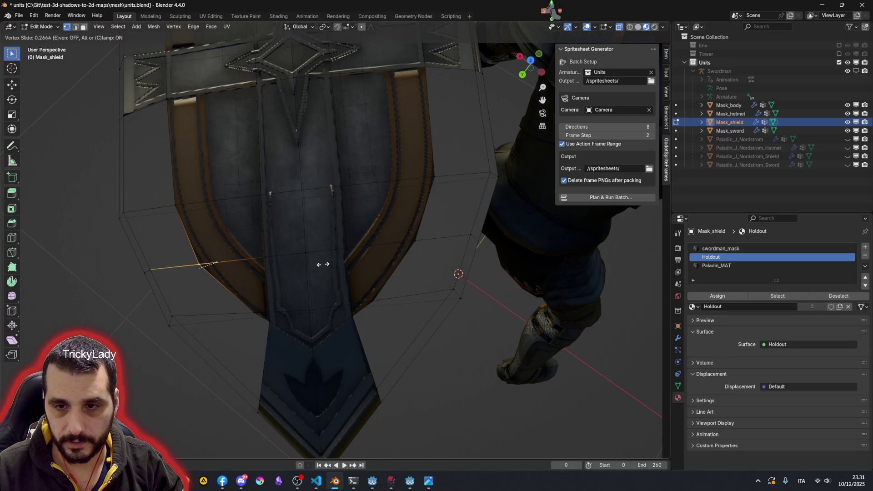
{"action": "left_click", "coordinate": [322, 264]}
{"action": "left_click", "coordinate": [254, 312]}
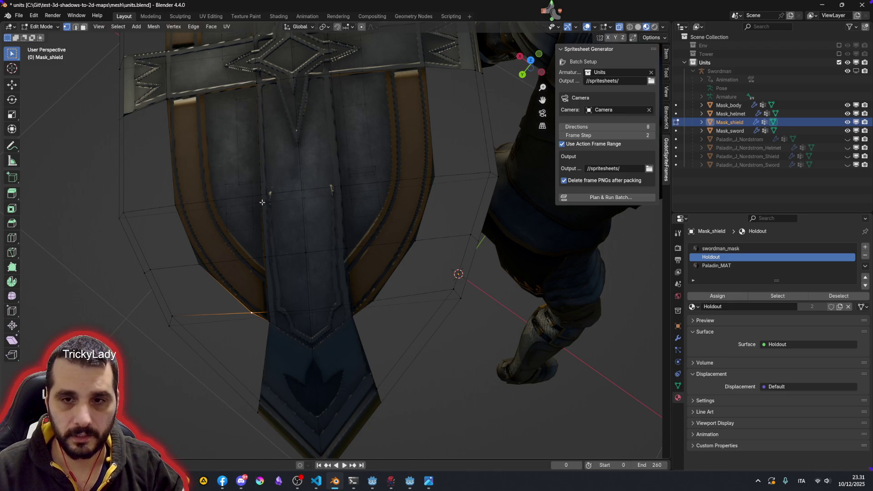
{"action": "middle_click_drag", "start_coordinate": [263, 203], "coordinate": [263, 140]}
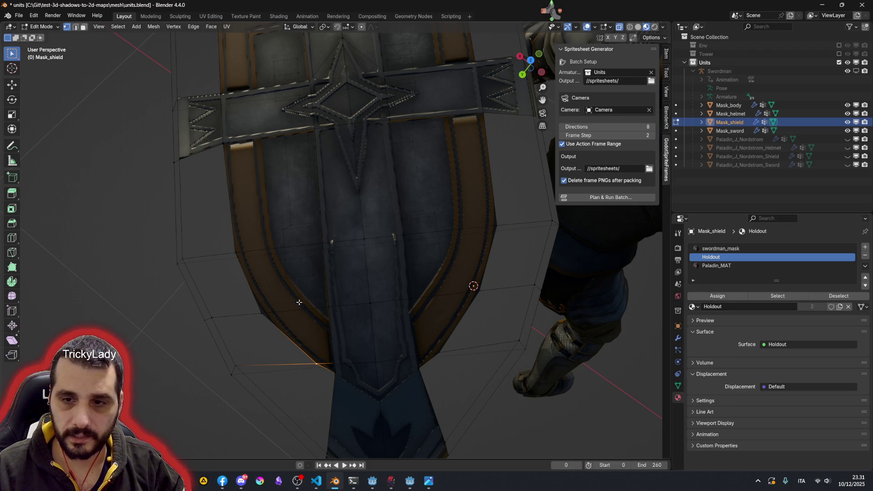
{"action": "scroll", "coordinate": [327, 326], "scroll_direction": "up", "scroll_amount": 3}
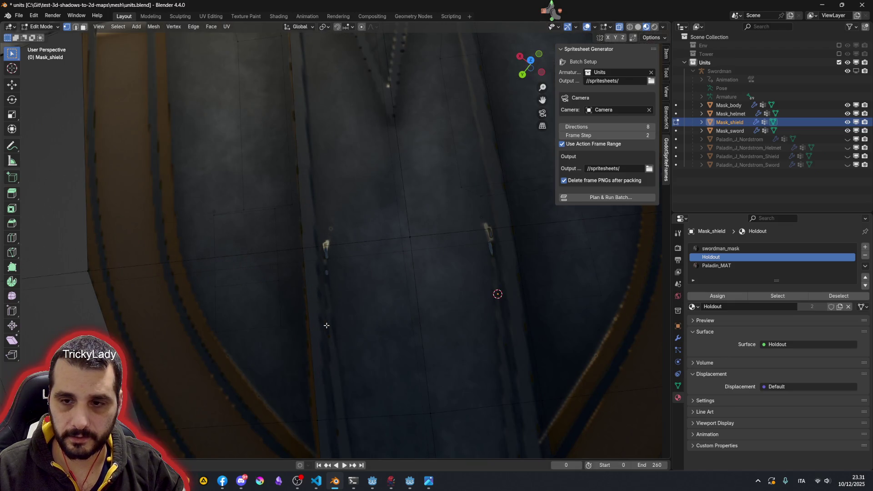
{"action": "scroll", "coordinate": [332, 327], "scroll_direction": "down", "scroll_amount": 2}
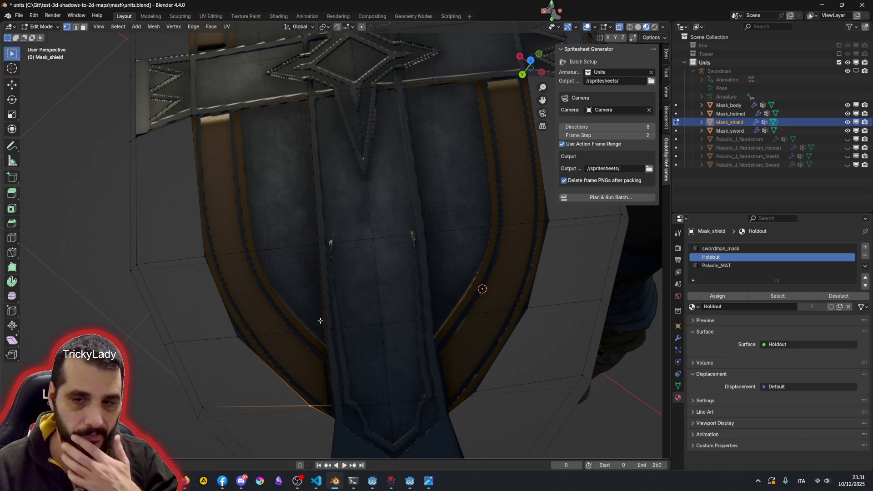
Step: Try a vertex slide on the central strip's two edge vertices and cancel it
{"action": "left_click", "coordinate": [327, 328]}
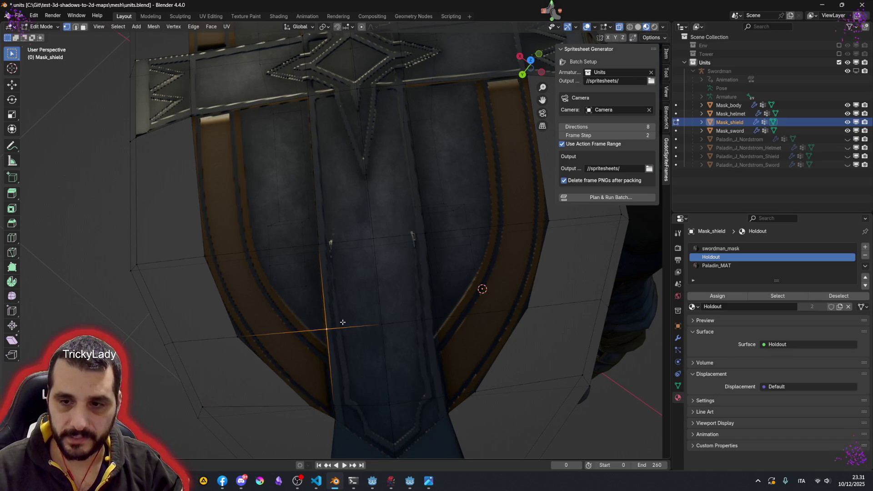
{"action": "left_click", "coordinate": [435, 318], "text": "shift"}
{"action": "key", "text": "shift+v"}
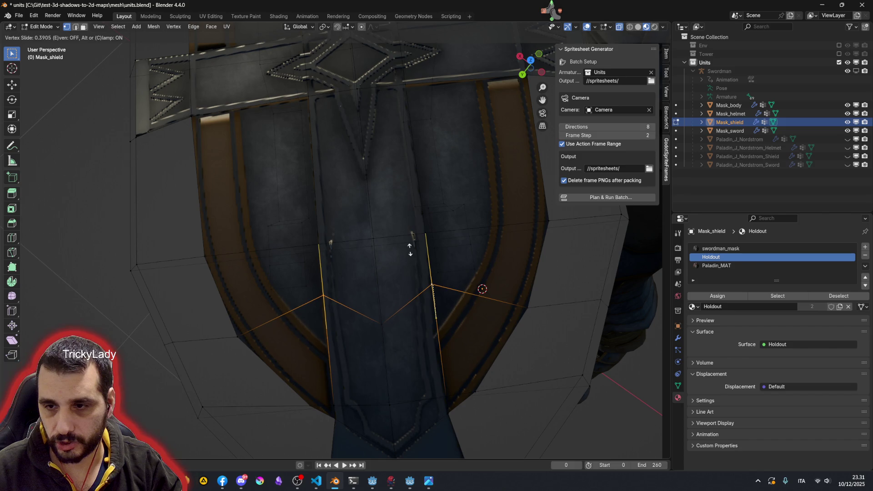
{"action": "key", "text": "Escape"}
Step: Add a vertical edge loop through the central strip and slide it into place
{"action": "key", "text": "ctrl+r"}
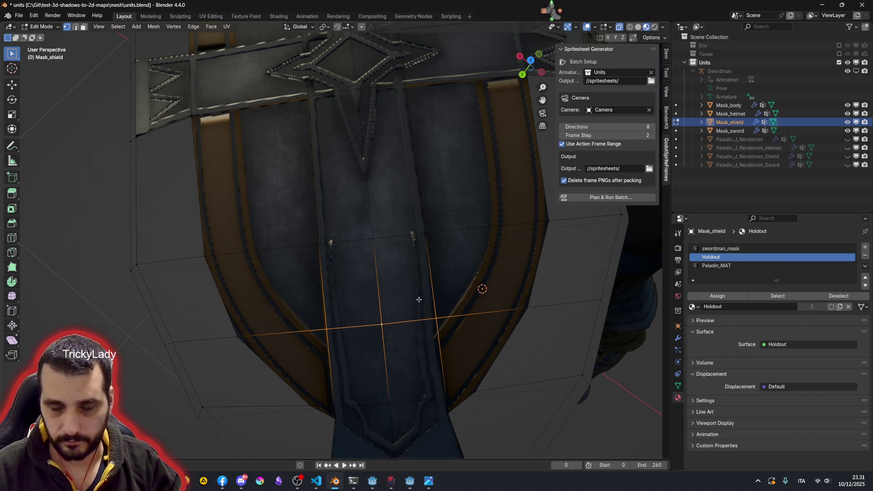
{"action": "left_click", "coordinate": [402, 296]}
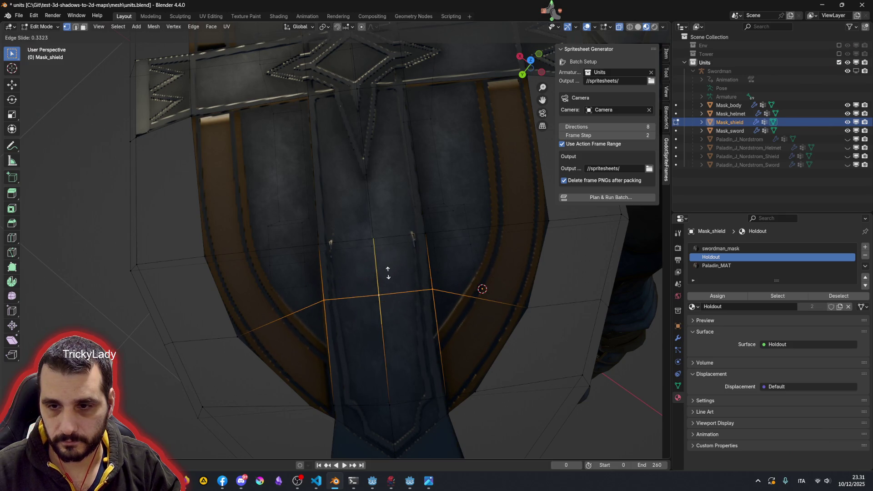
{"action": "left_click", "coordinate": [337, 299]}
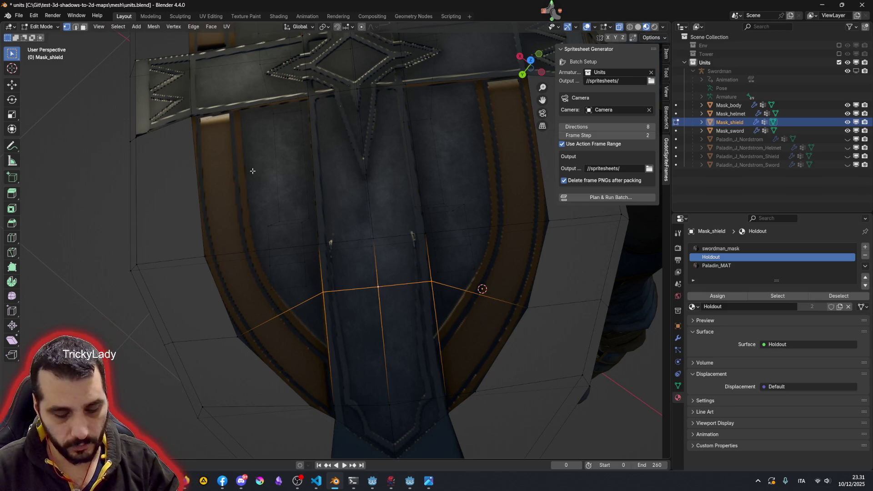
{"action": "middle_click_drag", "start_coordinate": [253, 170], "coordinate": [265, 266], "text": "shift"}
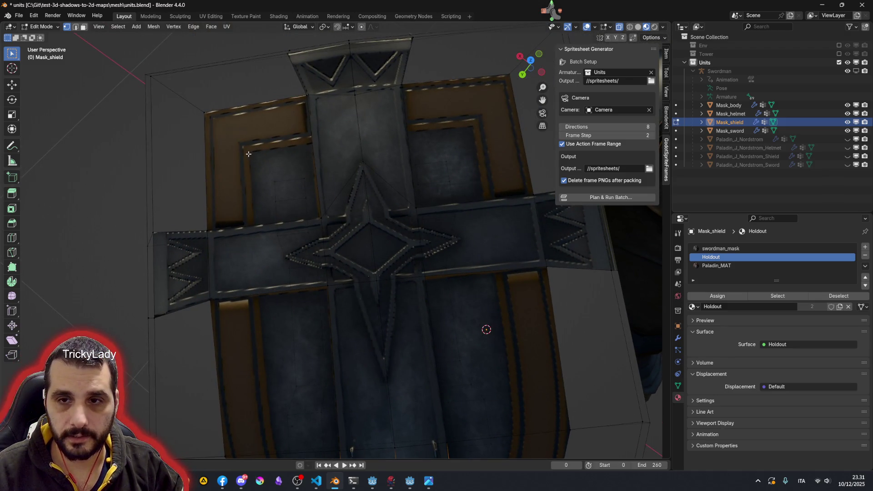
Step: Knife-cut edges from the mask's top-left and top-right corners to the cross's top corners
{"action": "left_click", "coordinate": [205, 111]}
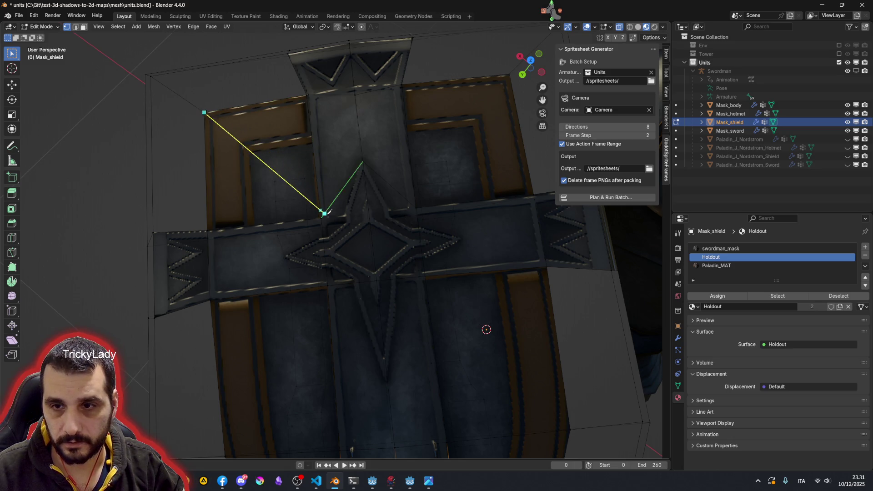
{"action": "left_click", "coordinate": [320, 218]}
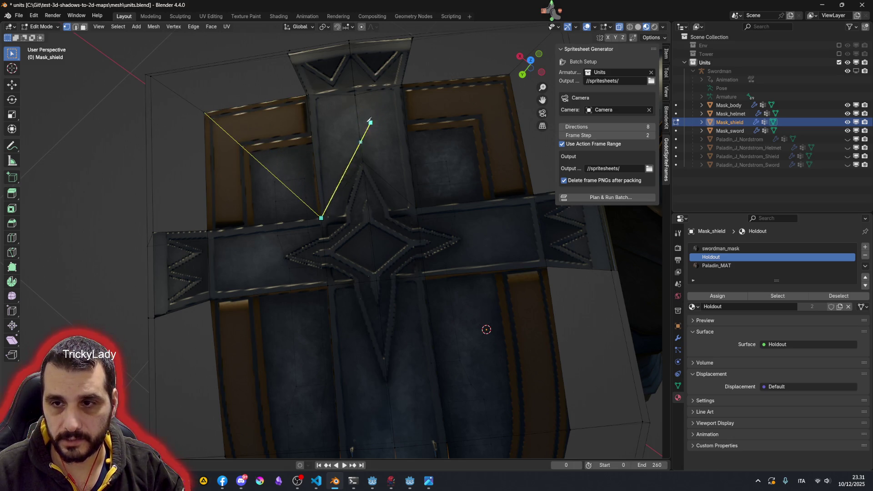
{"action": "key", "text": "Return"}
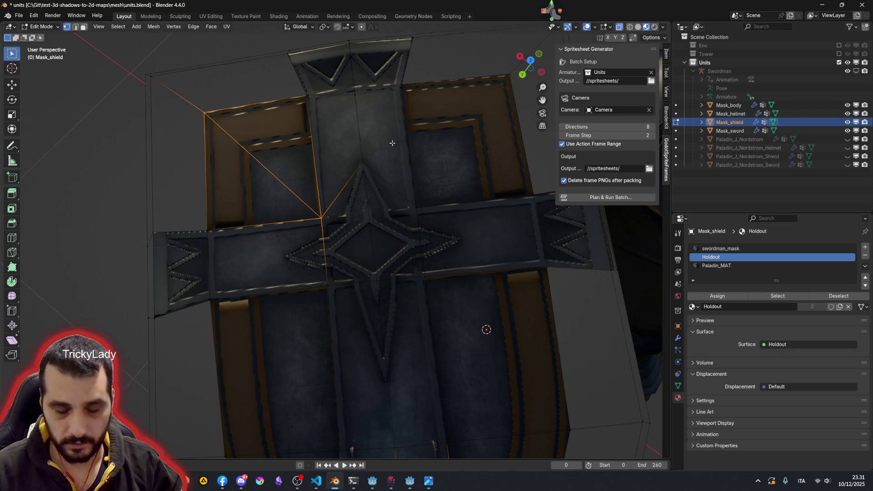
{"action": "key", "text": "k"}
{"action": "left_click", "coordinate": [415, 207]}
{"action": "left_click", "coordinate": [510, 74]}
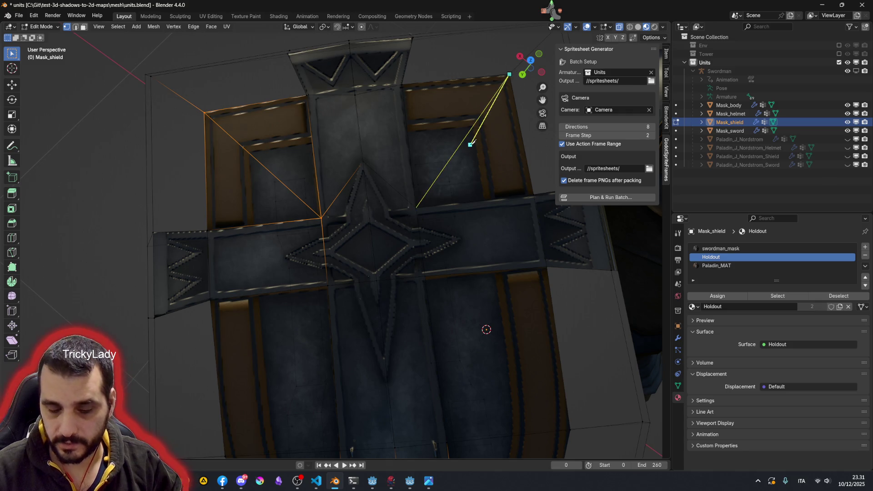
{"action": "key", "text": "Return"}
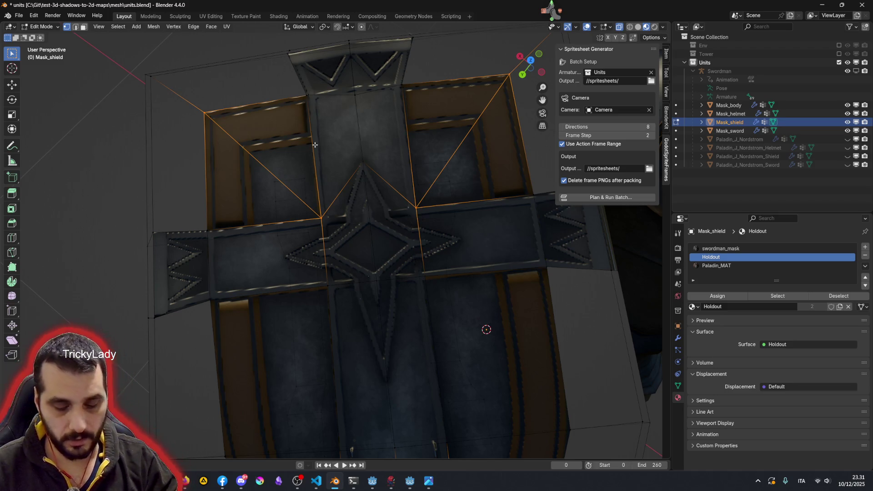
Step: Knife-cut across the top panels and continue a cut along the shield's inner outline
{"action": "key", "text": "k"}
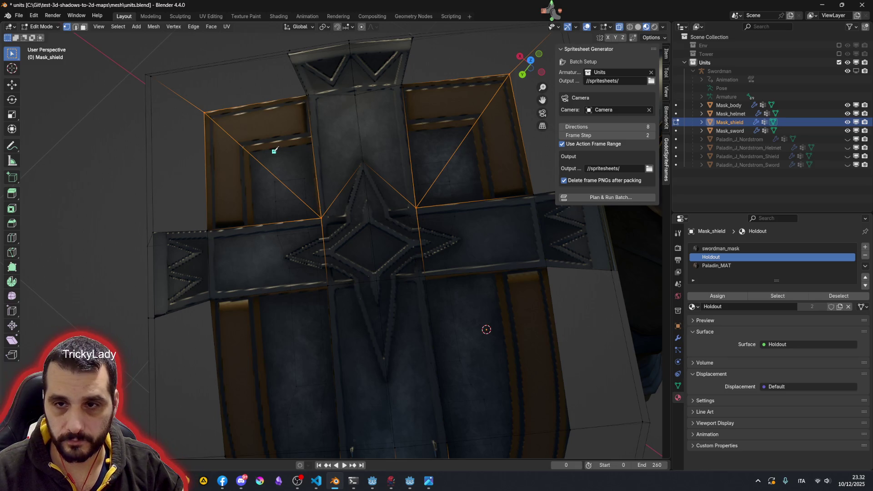
{"action": "left_click", "coordinate": [250, 153]}
{"action": "left_click", "coordinate": [479, 126]}
{"action": "key", "text": "Return"}
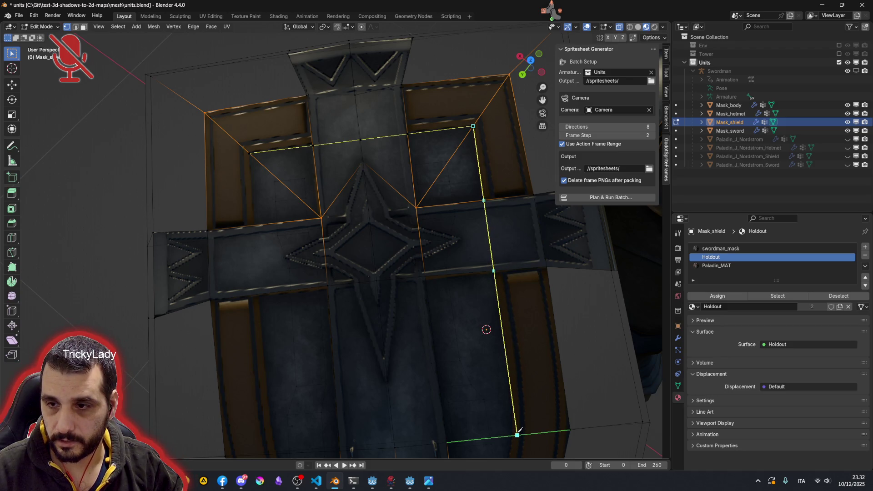
{"action": "mouse_move", "coordinate": [457, 400]}
{"action": "middle_mouse_down"}
{"action": "mouse_move", "coordinate": [442, 235]}
{"action": "mouse_move", "coordinate": [418, 243]}
{"action": "middle_mouse_up"}
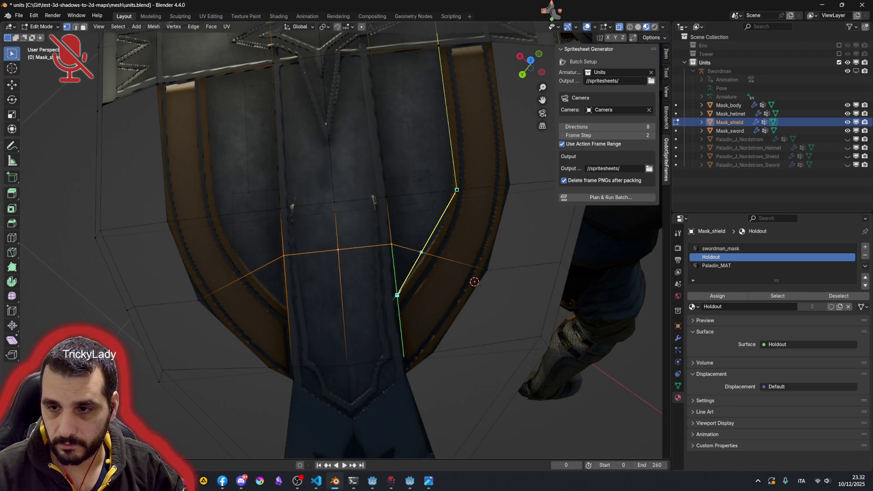
{"action": "left_click", "coordinate": [397, 295]}
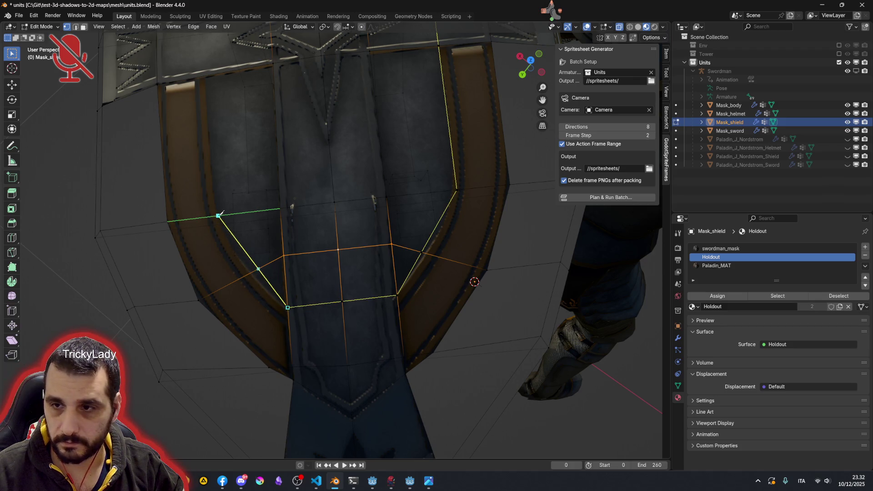
{"action": "scroll", "coordinate": [243, 141], "scroll_direction": "up", "scroll_amount": 3, "text": "shift"}
{"action": "scroll", "coordinate": [232, 194], "scroll_direction": "up", "scroll_amount": 3, "text": "shift"}
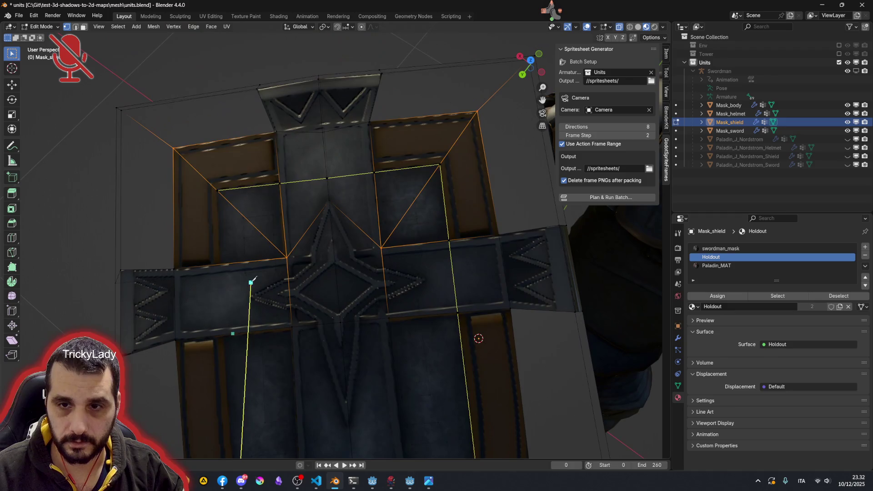
Step: Confirm the looping knife cut below the cross's left arm, deselect, and pick the left-edge vertex
{"action": "left_click", "coordinate": [218, 190]}
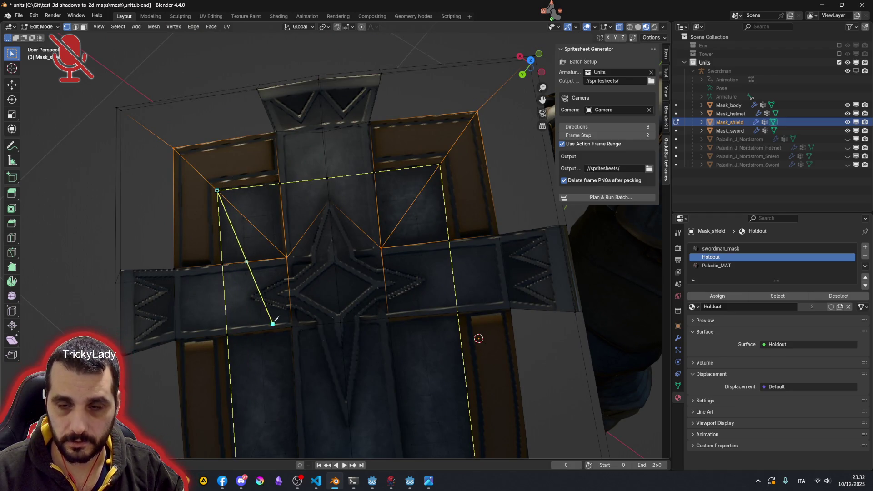
{"action": "key", "text": "Return"}
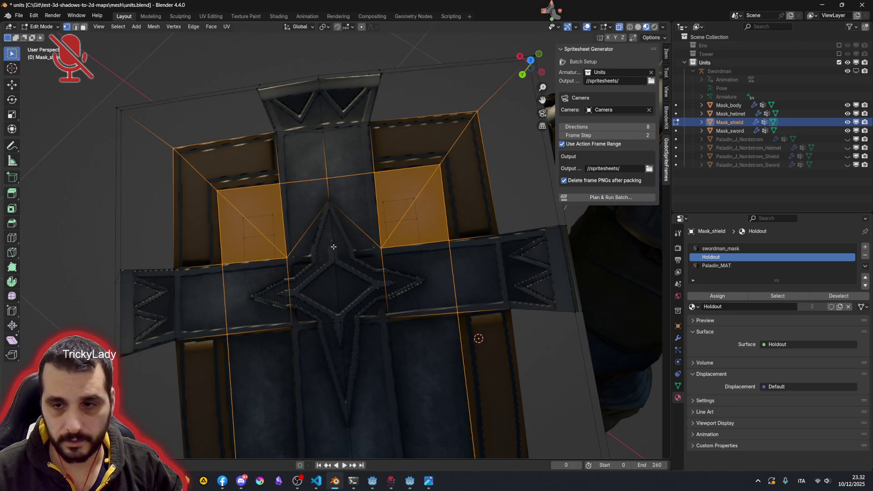
{"action": "key", "text": "alt+a"}
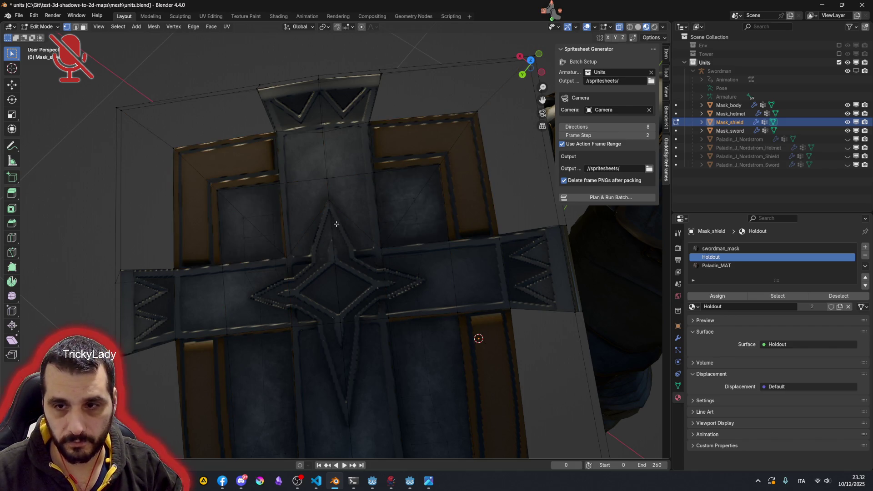
{"action": "scroll", "coordinate": [336, 224], "scroll_direction": "down", "scroll_amount": 3}
{"action": "middle_click_drag", "start_coordinate": [336, 223], "coordinate": [300, 237]}
{"action": "scroll", "coordinate": [253, 270], "scroll_direction": "up", "scroll_amount": 4}
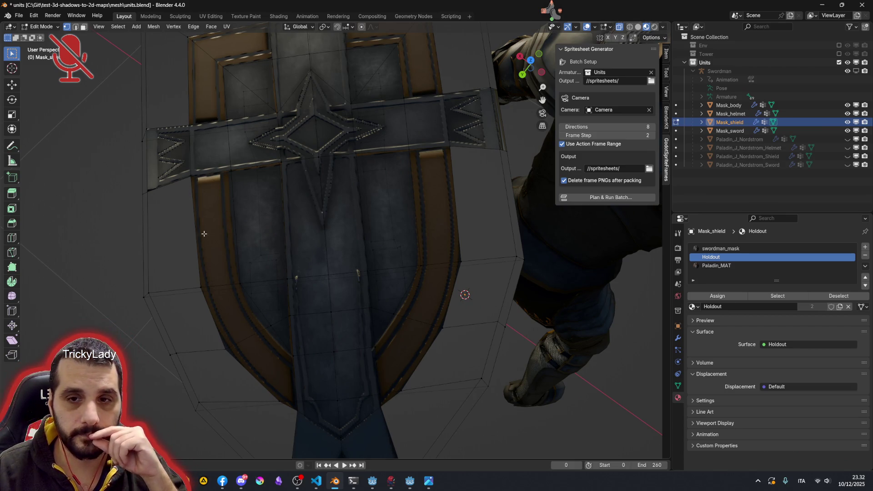
{"action": "left_click", "coordinate": [201, 289]}
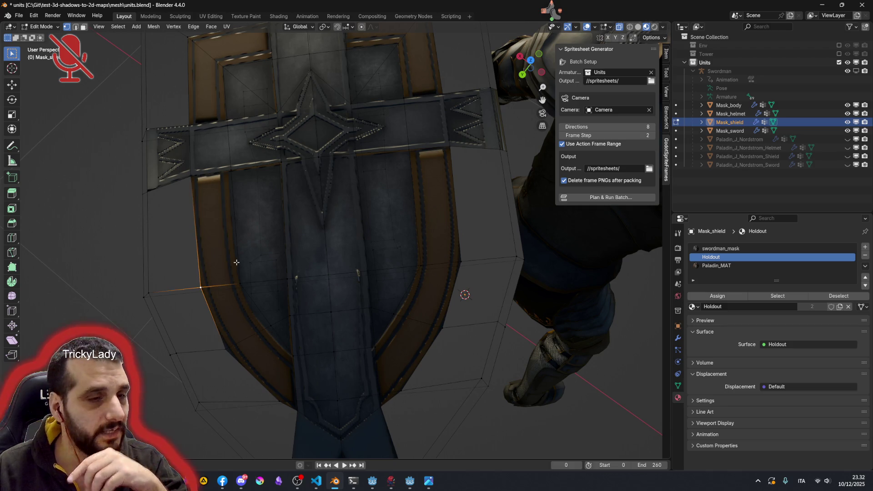
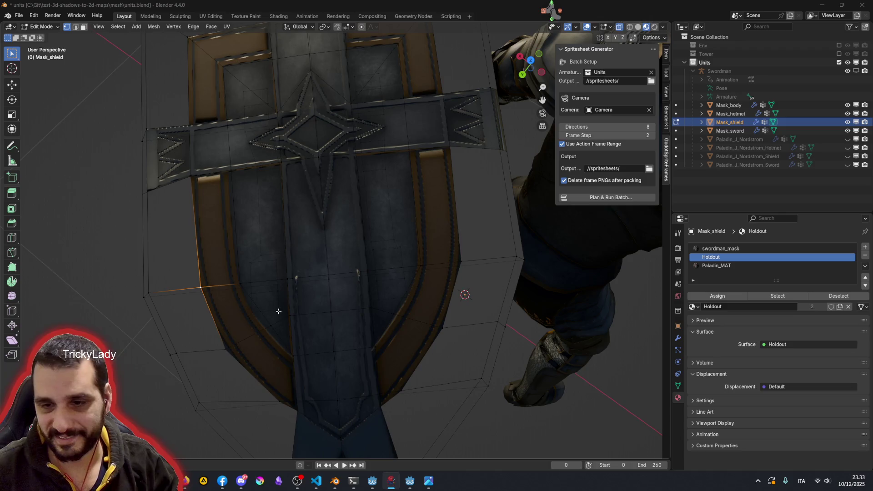
Step: Slide two vertices on the shield's lower outline along their edges into place
{"action": "middle_click_drag", "start_coordinate": [279, 309], "coordinate": [302, 253], "text": "shift"}
{"action": "scroll", "coordinate": [302, 239], "scroll_direction": "up", "scroll_amount": 2}
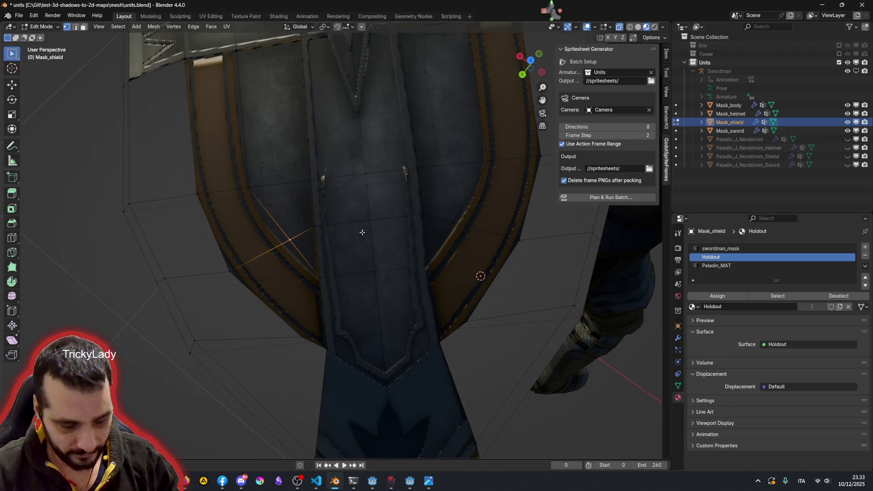
{"action": "key", "text": "g"}
{"action": "key", "text": "g"}
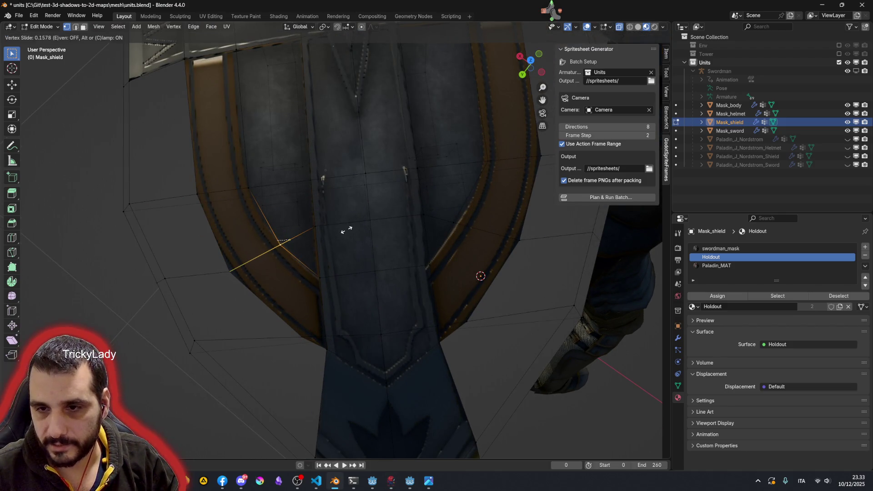
{"action": "left_click", "coordinate": [345, 230]}
{"action": "left_click", "coordinate": [457, 224]}
{"action": "key", "text": "g"}
{"action": "key", "text": "g"}
{"action": "left_click", "coordinate": [485, 207]}
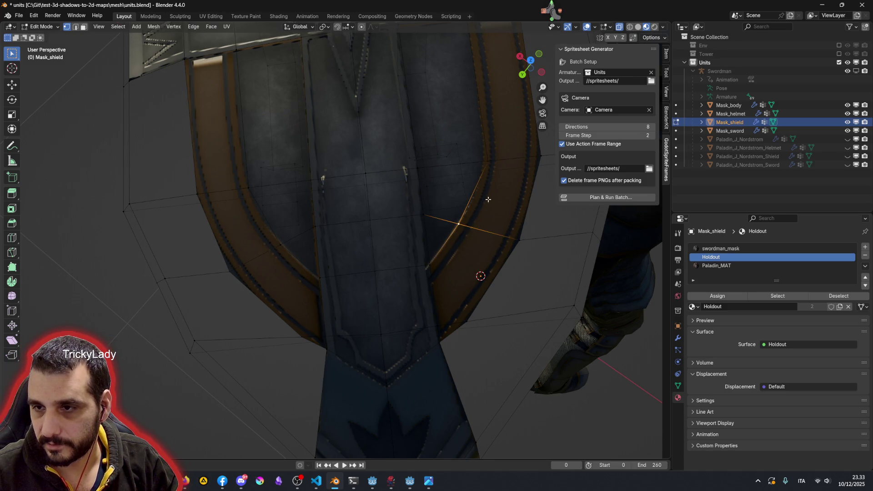
Step: Slide a vertex on the right trim along its edge to line up with the trim
{"action": "left_click", "coordinate": [488, 159]}
{"action": "key", "text": "g"}
{"action": "key", "text": "g"}
{"action": "left_click", "coordinate": [330, 207]}
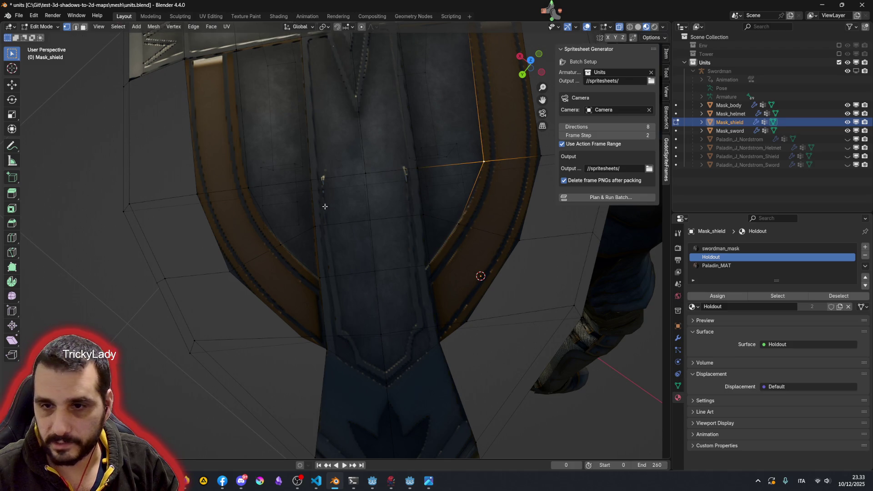
{"action": "scroll", "coordinate": [307, 195], "scroll_direction": "up", "scroll_amount": 5, "text": "shift"}
{"action": "scroll", "coordinate": [341, 196], "scroll_direction": "up", "scroll_amount": 1}
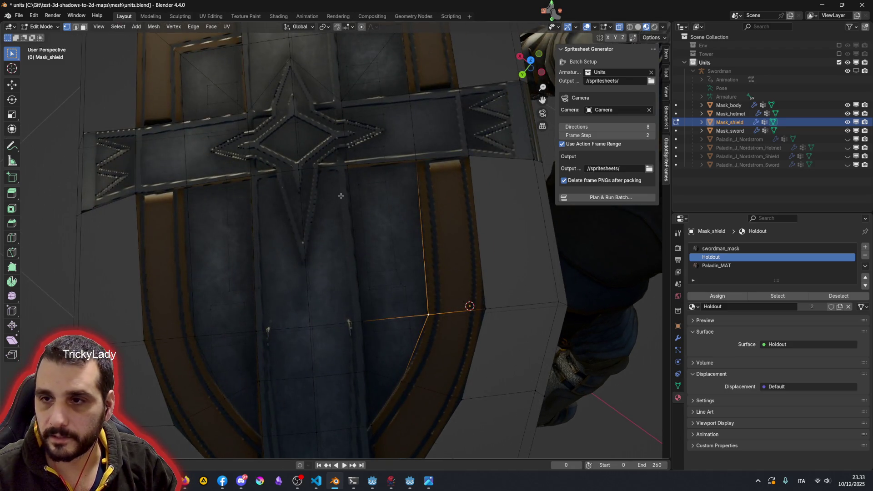
{"action": "scroll", "coordinate": [338, 211], "scroll_direction": "down", "scroll_amount": 3}
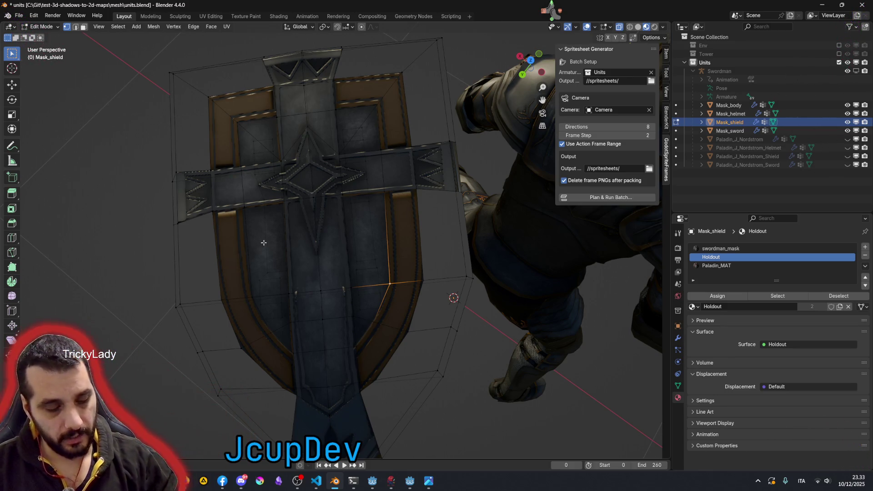
Step: In face select, gather the left, right and upper trim faces and assign the Holdout material
{"action": "key", "text": "3"}
{"action": "left_click", "coordinate": [279, 256]}
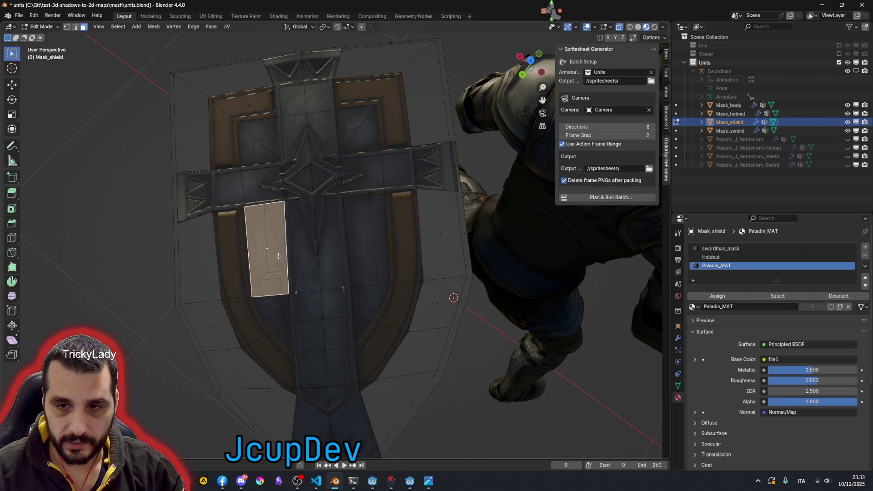
{"action": "left_click", "coordinate": [280, 331], "text": "alt"}
{"action": "left_click", "coordinate": [358, 325], "text": "shift"}
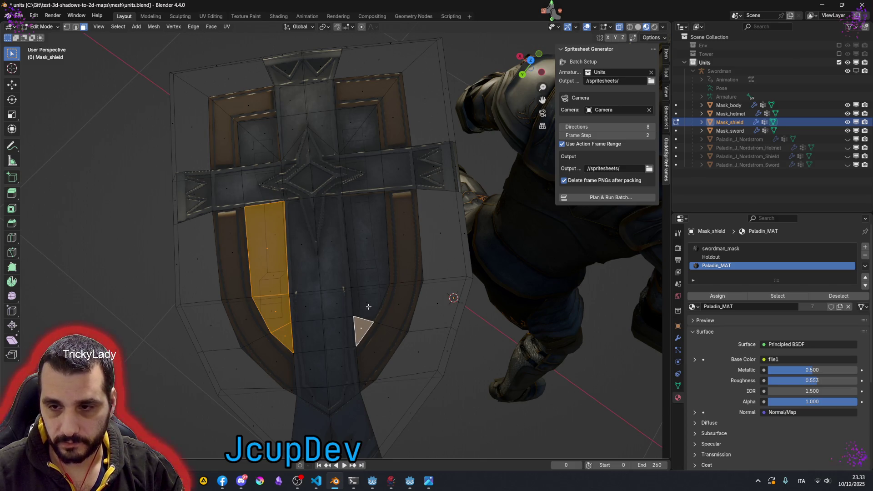
{"action": "left_click", "coordinate": [360, 307], "text": "shift"}
{"action": "left_click", "coordinate": [367, 240], "text": "shift"}
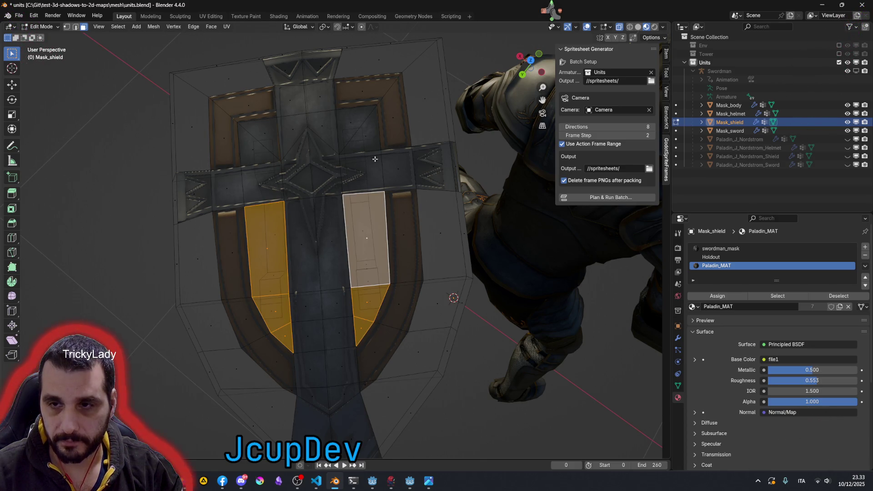
{"action": "left_click", "coordinate": [365, 133], "text": "shift"}
{"action": "left_click", "coordinate": [268, 134], "text": "shift"}
{"action": "left_click", "coordinate": [256, 150], "text": "shift"}
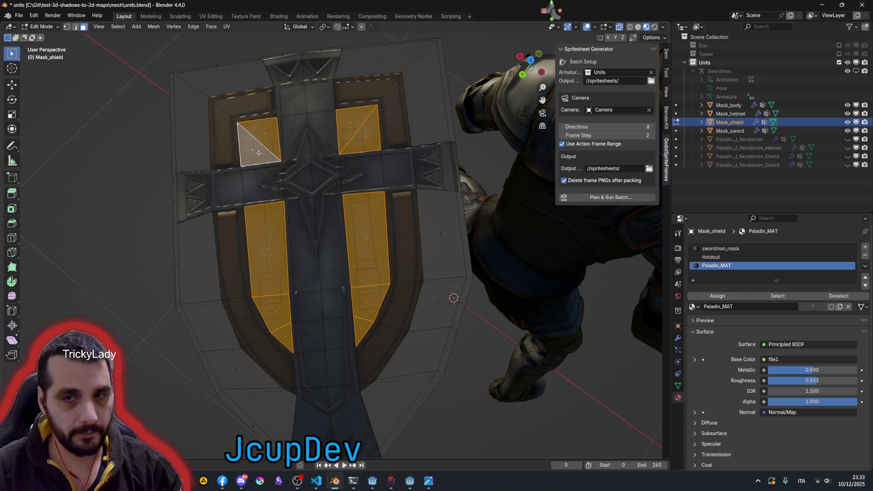
{"action": "left_click", "coordinate": [713, 256]}
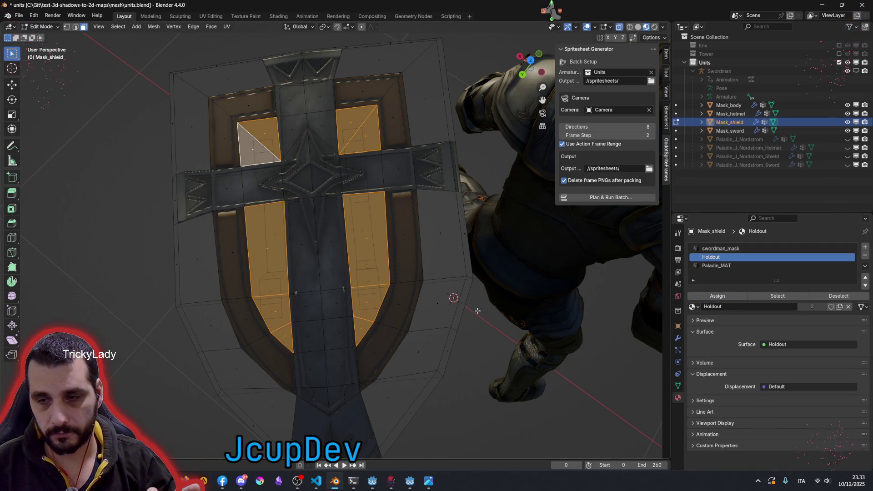
Step: Select the outer bracket and lower trim faces and assign the swordman_mask material, then deselect
{"action": "left_click", "coordinate": [391, 121]}
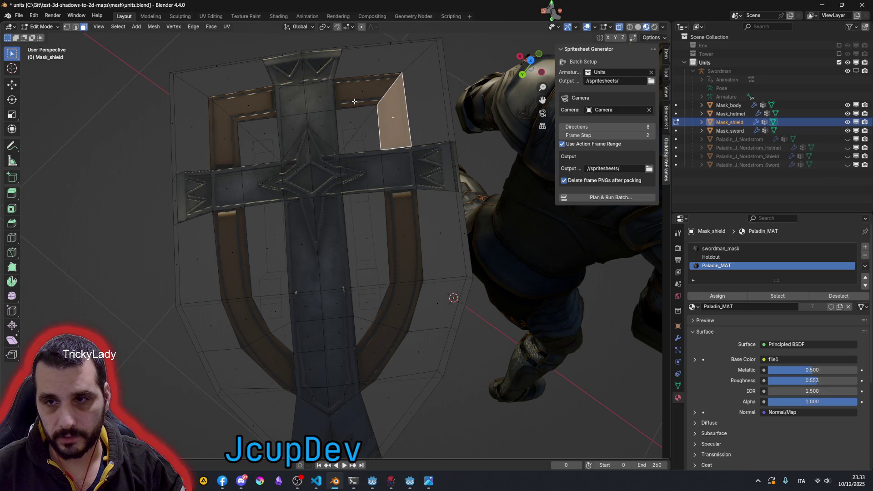
{"action": "left_click", "coordinate": [247, 105], "text": "shift"}
{"action": "left_click", "coordinate": [225, 144], "text": "shift"}
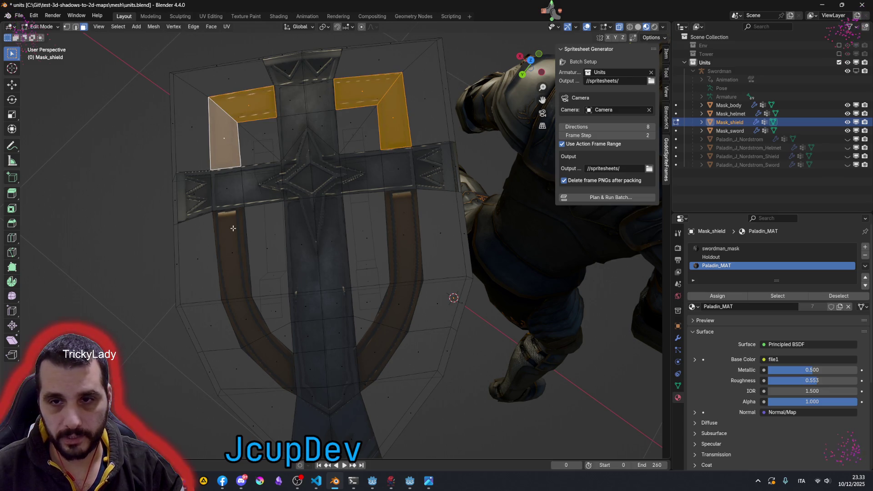
{"action": "left_click", "coordinate": [239, 282], "text": "shift"}
{"action": "left_click", "coordinate": [250, 314], "text": "shift"}
{"action": "left_click", "coordinate": [269, 358], "text": "shift"}
{"action": "left_click", "coordinate": [372, 352], "text": "shift"}
{"action": "left_click", "coordinate": [400, 304], "text": "shift"}
{"action": "left_click", "coordinate": [363, 384], "text": "shift"}
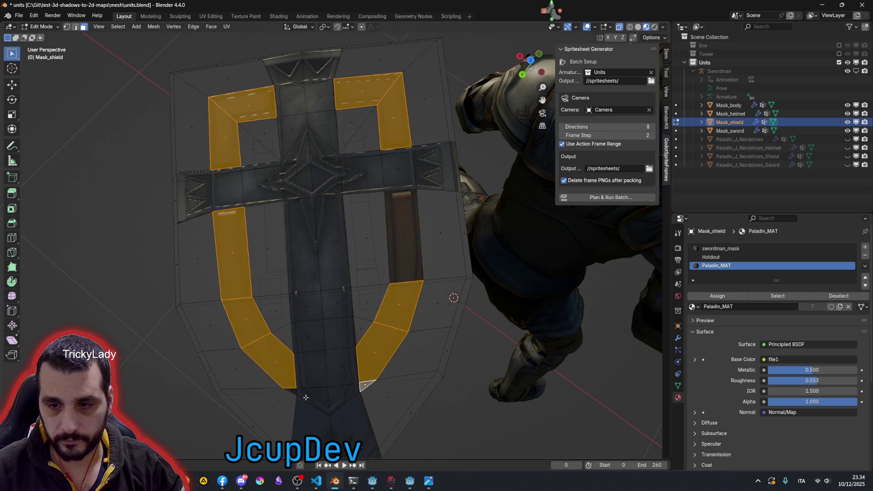
{"action": "left_click", "coordinate": [406, 245], "text": "shift"}
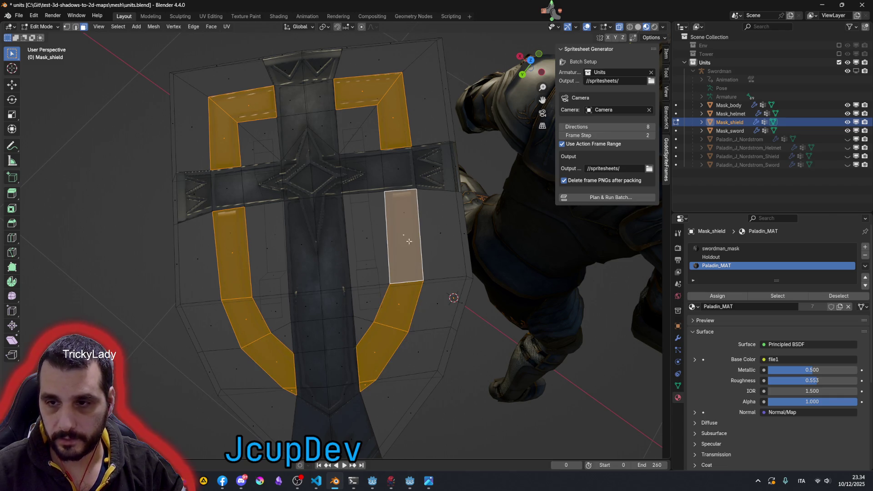
{"action": "left_click", "coordinate": [720, 249]}
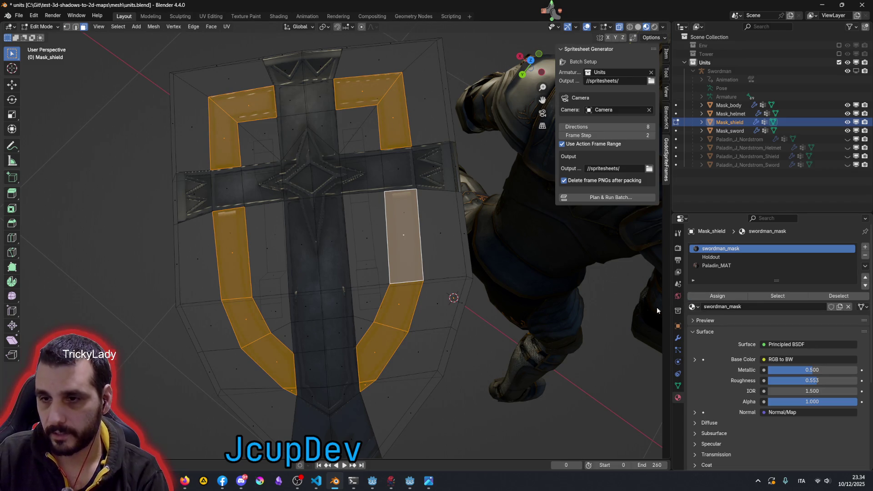
{"action": "left_click", "coordinate": [466, 359]}
{"action": "mouse_move", "coordinate": [389, 211]}
{"action": "middle_mouse_down"}
{"action": "mouse_move", "coordinate": [393, 282]}
{"action": "mouse_move", "coordinate": [420, 269]}
{"action": "middle_mouse_up"}
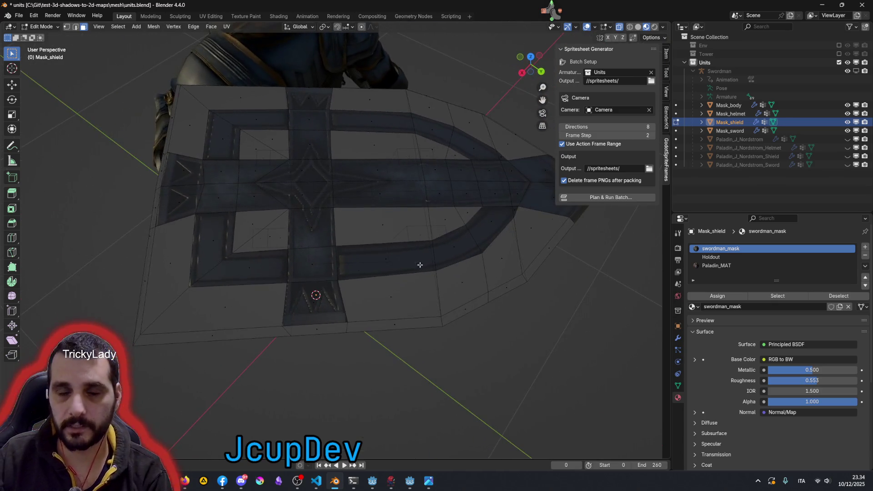
{"action": "scroll", "coordinate": [298, 262], "scroll_direction": "down", "scroll_amount": 5}
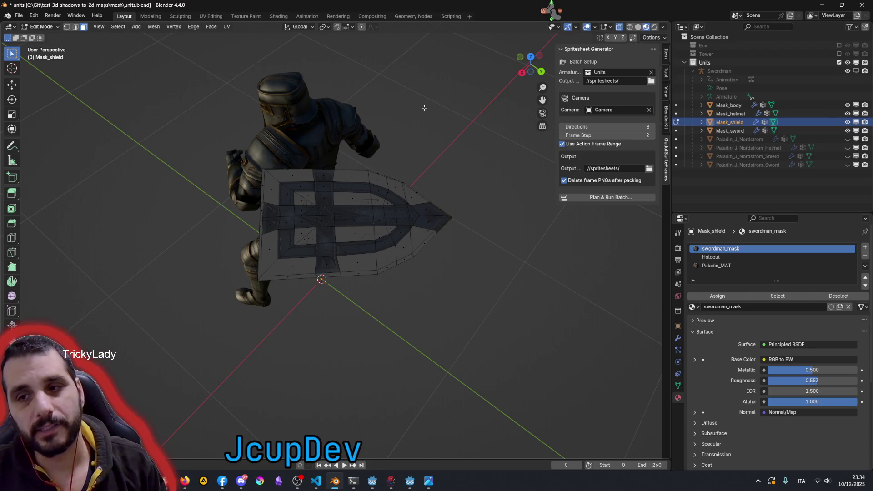
{"action": "scroll", "coordinate": [419, 121], "scroll_direction": "down", "scroll_amount": 3}
Step: Leave Edit Mode on the shield, deselect it and view the whole knight from the front
{"action": "mouse_move", "coordinate": [420, 121]}
{"action": "middle_mouse_down"}
{"action": "mouse_move", "coordinate": [457, 119]}
{"action": "mouse_move", "coordinate": [556, 163]}
{"action": "middle_mouse_up"}
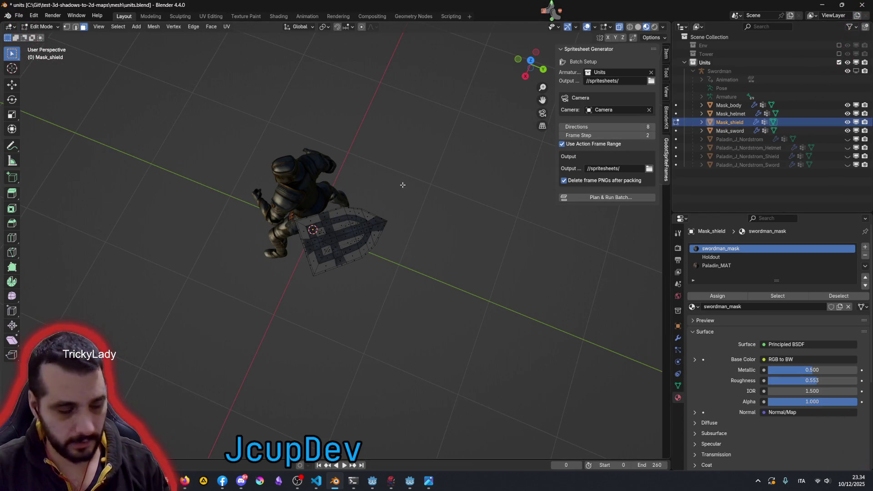
{"action": "key", "text": "Tab"}
{"action": "mouse_move", "coordinate": [368, 224]}
{"action": "middle_mouse_down"}
{"action": "mouse_move", "coordinate": [445, 167]}
{"action": "mouse_move", "coordinate": [379, 229]}
{"action": "middle_mouse_up"}
{"action": "left_click", "coordinate": [379, 228]}
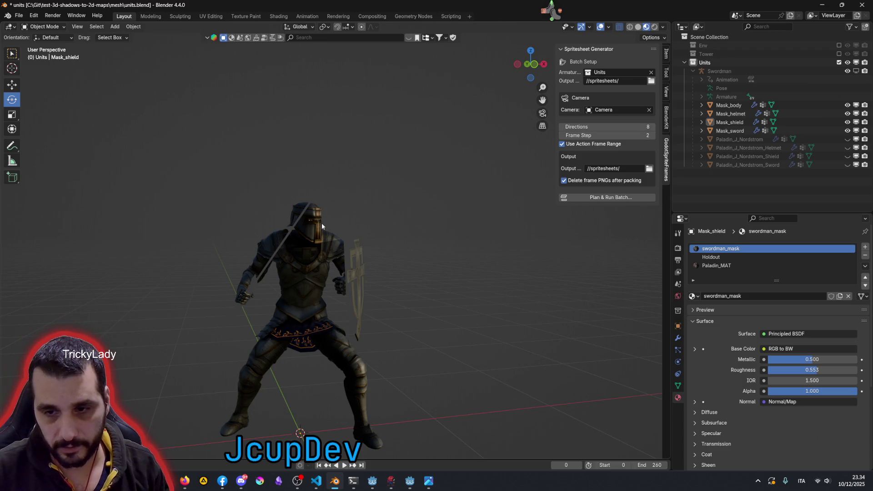
Step: Select Mask_helmet, clear its geometry selection, then hide the Paladin character objects
{"action": "middle_click_drag", "start_coordinate": [321, 223], "coordinate": [304, 250]}
{"action": "left_click", "coordinate": [294, 230]}
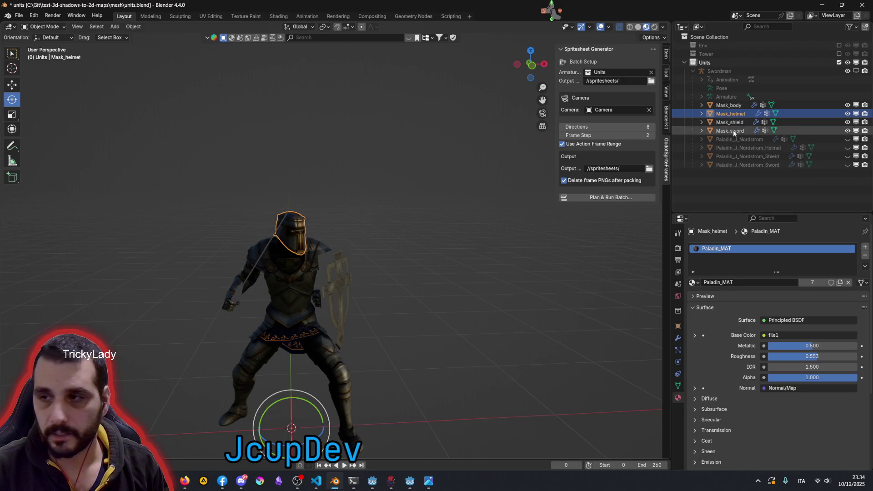
{"action": "key", "text": "Tab"}
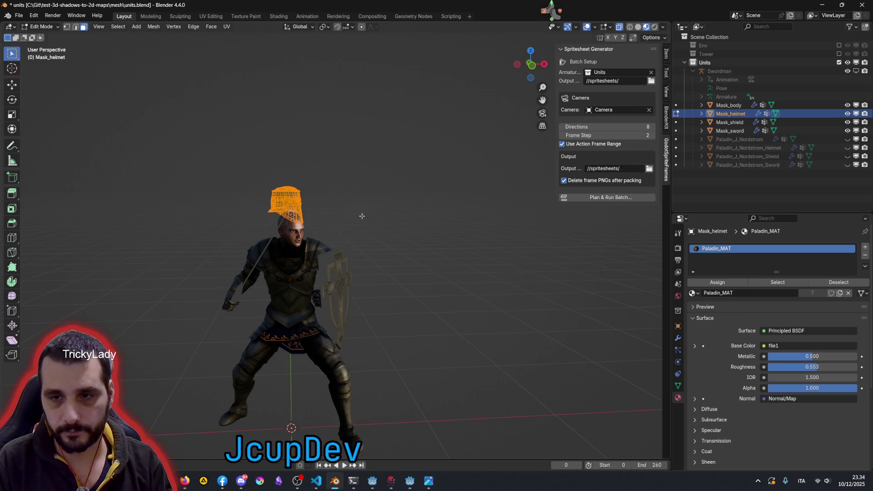
{"action": "key", "text": "alt+a"}
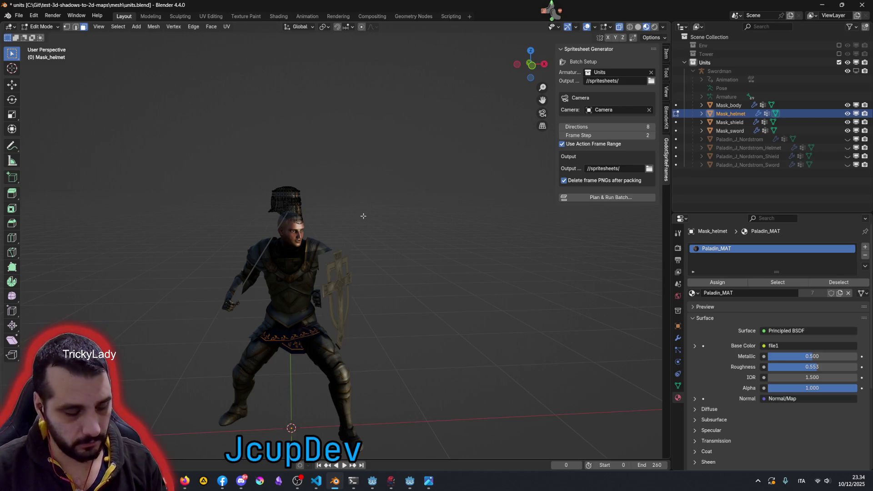
{"action": "key", "text": "Tab"}
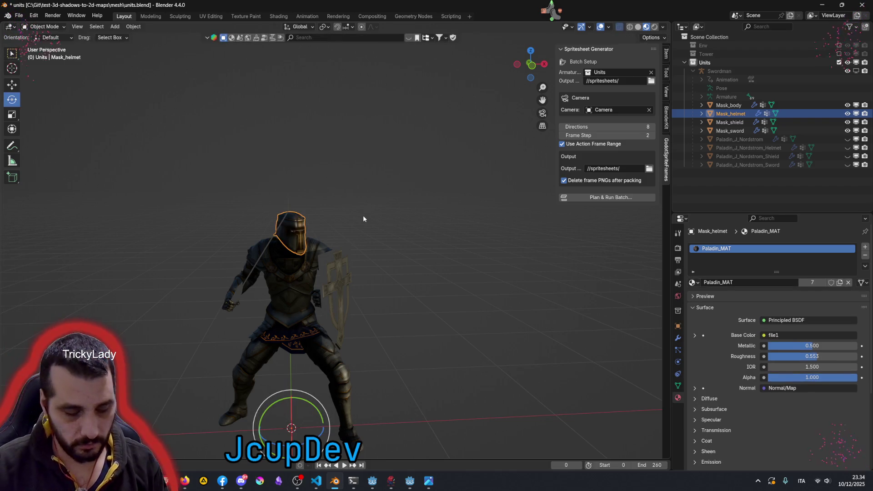
{"action": "key", "text": "a"}
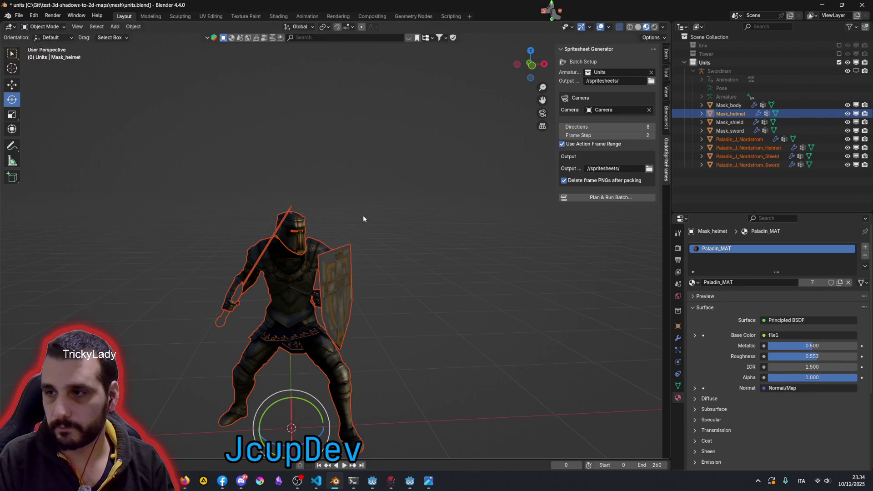
{"action": "key", "text": "h"}
Step: Isolate Mask_helmet with Shift+H, enter Edit Mode and look through the scene camera
{"action": "left_click", "coordinate": [335, 215]}
{"action": "left_click", "coordinate": [307, 223]}
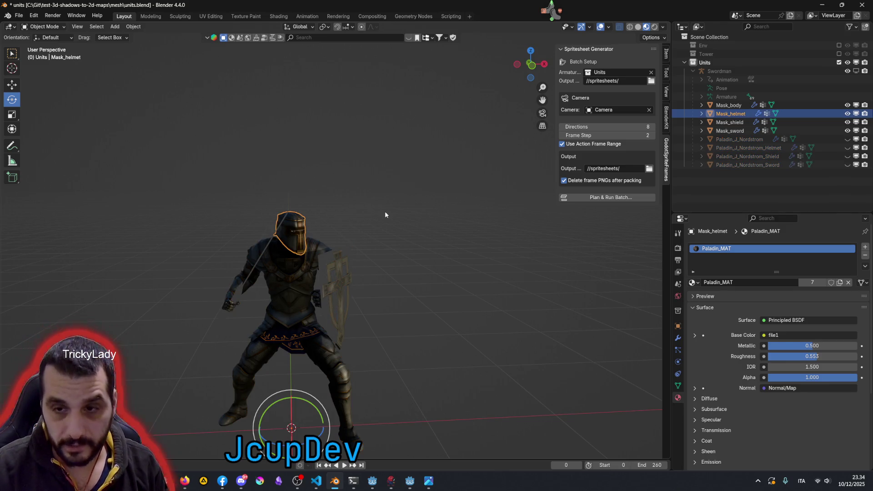
{"action": "key", "text": "shift+h"}
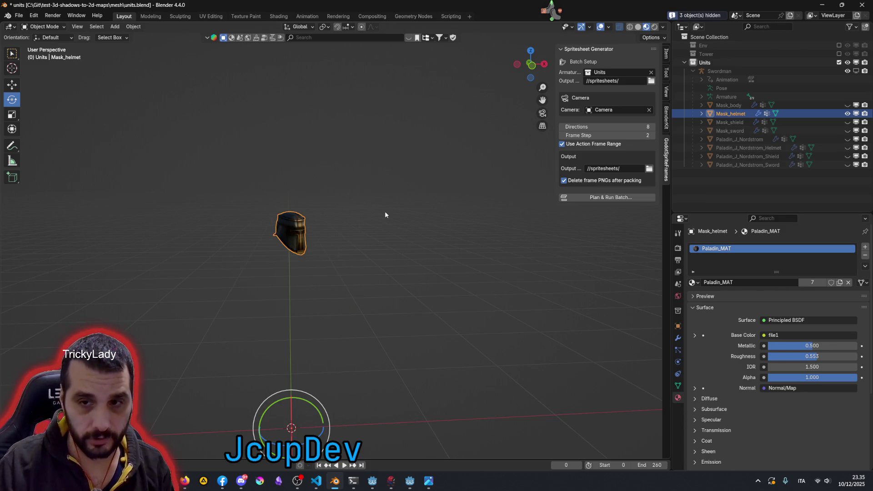
{"action": "mouse_move", "coordinate": [319, 249]}
{"action": "middle_mouse_down"}
{"action": "mouse_move", "coordinate": [285, 239]}
{"action": "mouse_move", "coordinate": [288, 227]}
{"action": "middle_mouse_up"}
{"action": "key", "text": "Tab"}
{"action": "mouse_move", "coordinate": [333, 205]}
{"action": "middle_mouse_down"}
{"action": "mouse_move", "coordinate": [246, 236]}
{"action": "mouse_move", "coordinate": [263, 248]}
{"action": "mouse_move", "coordinate": [236, 203]}
{"action": "mouse_move", "coordinate": [279, 153]}
{"action": "mouse_move", "coordinate": [368, 182]}
{"action": "mouse_move", "coordinate": [378, 151]}
{"action": "middle_mouse_up"}
{"action": "scroll", "coordinate": [236, 204], "scroll_direction": "up", "scroll_amount": 3}
{"action": "scroll", "coordinate": [279, 154], "scroll_direction": "up", "scroll_amount": 2}
{"action": "scroll", "coordinate": [378, 150], "scroll_direction": "down", "scroll_amount": 2}
{"action": "key", "text": "KP_0"}
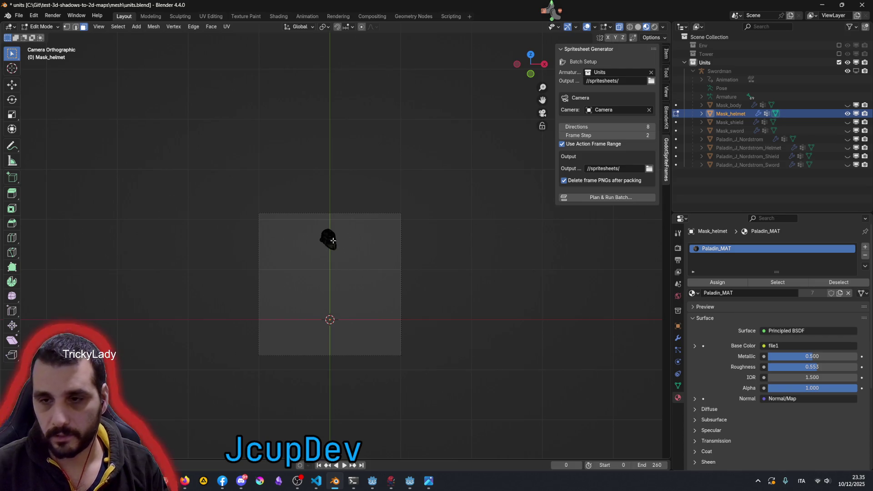
Step: Alt-select the horizontal face loop around the helmet's middle and the loop around the visor opening
{"action": "key", "text": "KP_7"}
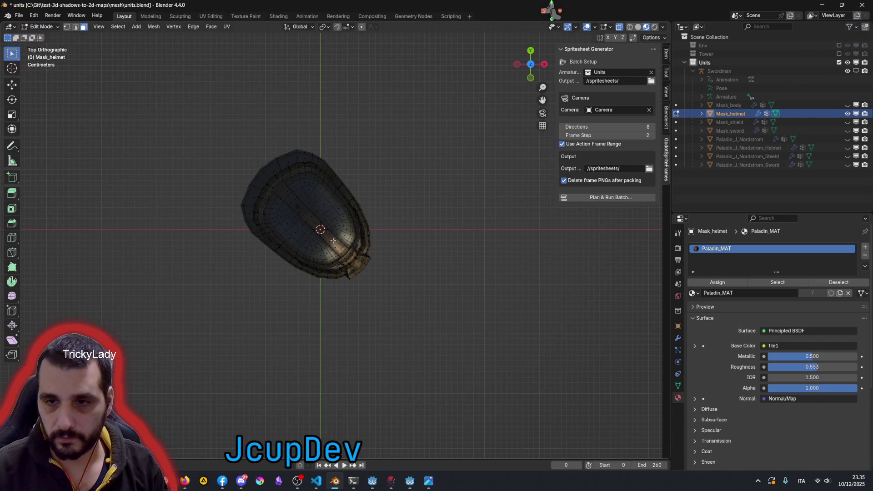
{"action": "middle_click_drag", "start_coordinate": [377, 265], "coordinate": [326, 135]}
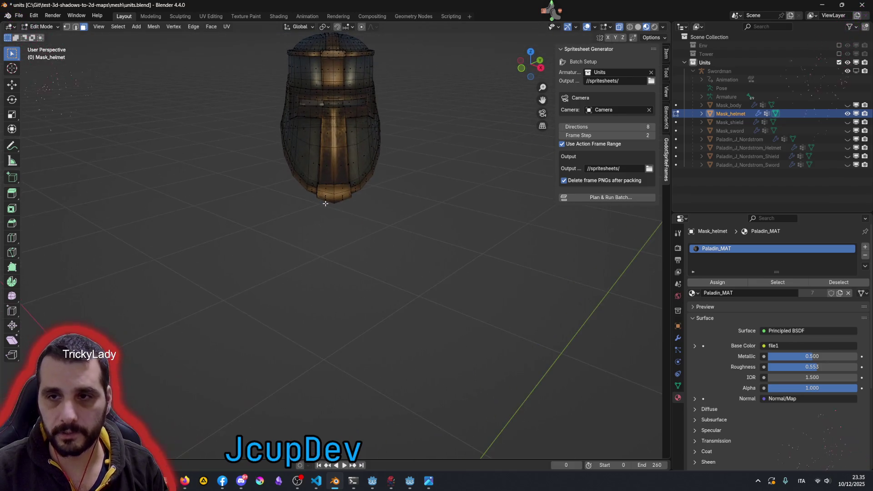
{"action": "scroll", "coordinate": [334, 143], "scroll_direction": "up", "scroll_amount": 1}
{"action": "scroll", "coordinate": [345, 164], "scroll_direction": "up", "scroll_amount": 2}
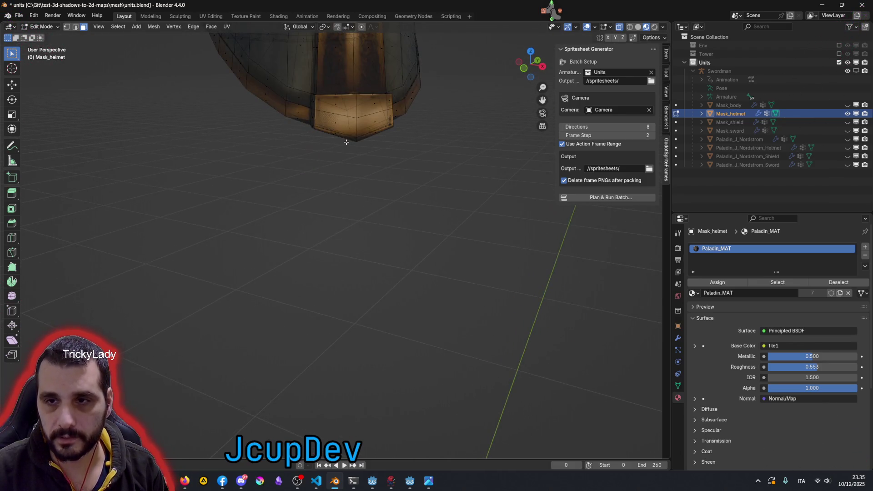
{"action": "scroll", "coordinate": [351, 180], "scroll_direction": "up", "scroll_amount": 2}
{"action": "scroll", "coordinate": [351, 180], "scroll_direction": "down", "scroll_amount": 2}
{"action": "scroll", "coordinate": [355, 204], "scroll_direction": "down", "scroll_amount": 2}
{"action": "scroll", "coordinate": [359, 232], "scroll_direction": "down", "scroll_amount": 1}
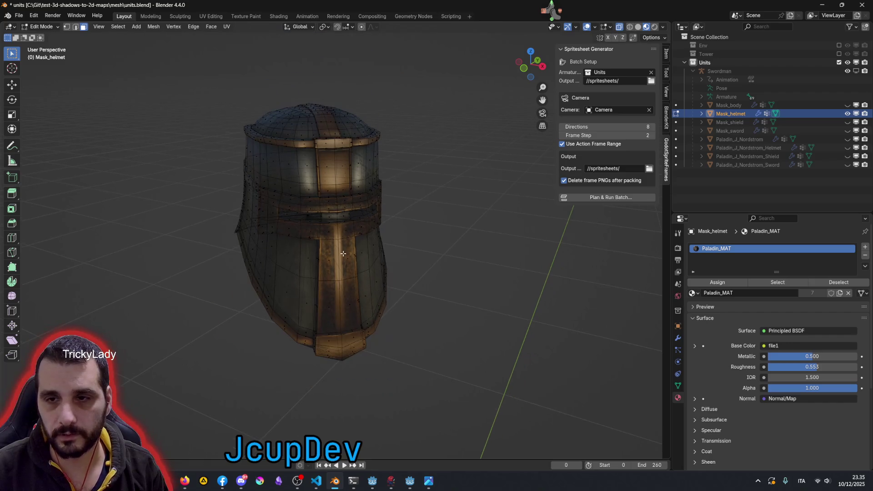
{"action": "mouse_move", "coordinate": [361, 255]}
{"action": "middle_mouse_down"}
{"action": "mouse_move", "coordinate": [469, 196]}
{"action": "mouse_move", "coordinate": [335, 251]}
{"action": "middle_mouse_up"}
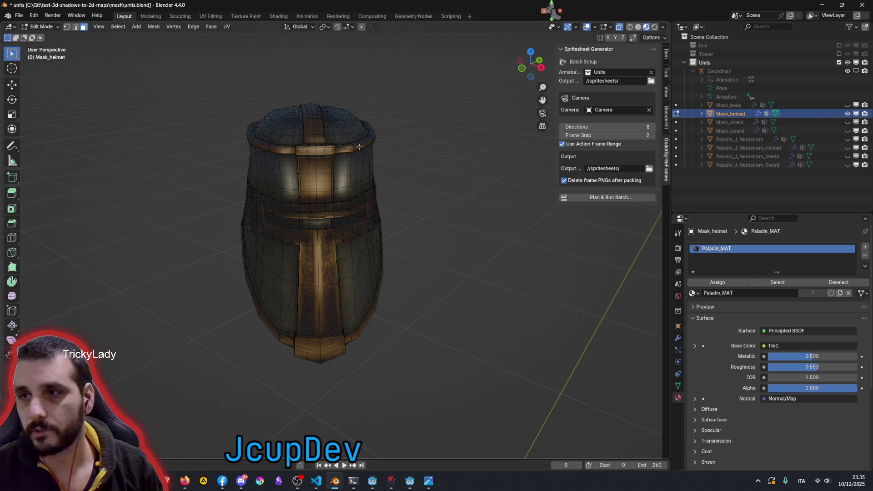
{"action": "middle_click_drag", "start_coordinate": [359, 147], "coordinate": [363, 234]}
{"action": "right_click_drag", "start_coordinate": [363, 234], "coordinate": [363, 234], "text": "ctrl"}
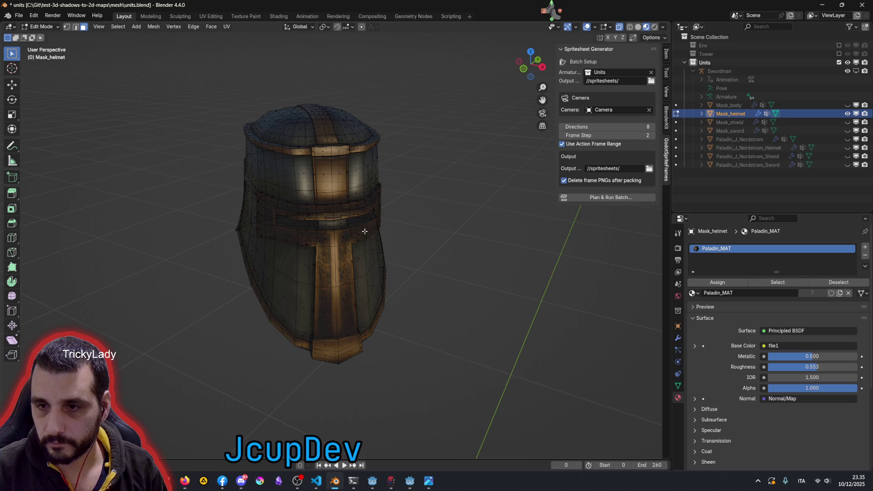
{"action": "left_click", "coordinate": [366, 232], "text": "alt"}
{"action": "mouse_move", "coordinate": [389, 227]}
{"action": "middle_mouse_down"}
{"action": "mouse_move", "coordinate": [494, 214]}
{"action": "mouse_move", "coordinate": [486, 191]}
{"action": "mouse_move", "coordinate": [423, 230]}
{"action": "mouse_move", "coordinate": [454, 227]}
{"action": "middle_mouse_up"}
{"action": "left_click", "coordinate": [401, 188], "text": "alt"}
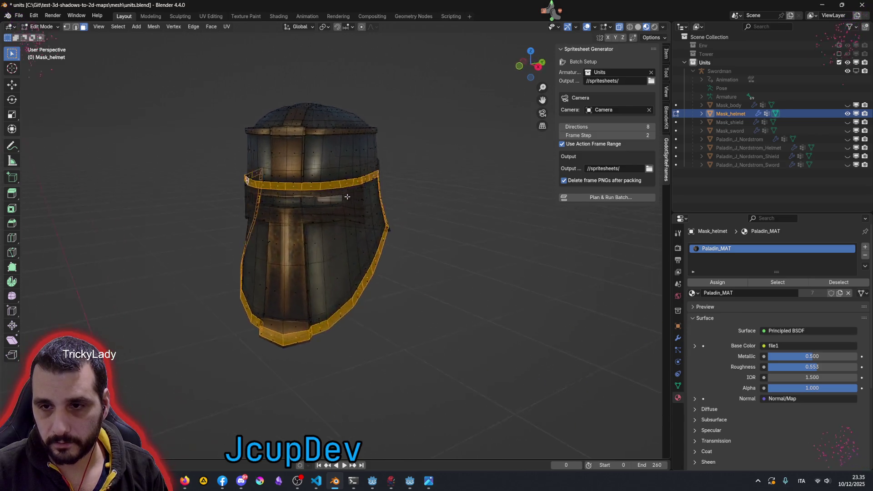
Step: Restart the selection with the visor-edge face loop and its neighbouring face, with X-ray off
{"action": "middle_click_drag", "start_coordinate": [447, 199], "coordinate": [369, 285]}
{"action": "left_click", "coordinate": [370, 285]}
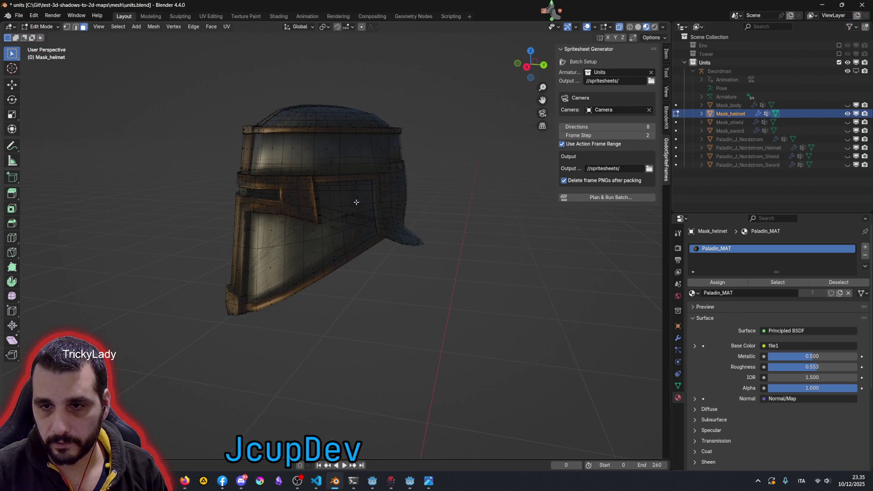
{"action": "left_click", "coordinate": [311, 180], "text": "alt"}
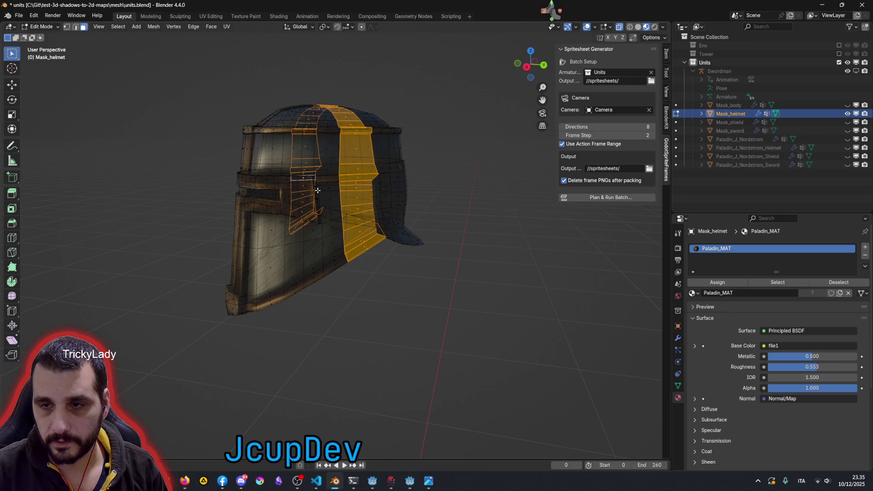
{"action": "middle_click_drag", "start_coordinate": [317, 190], "coordinate": [415, 255]}
{"action": "key", "text": "alt+a"}
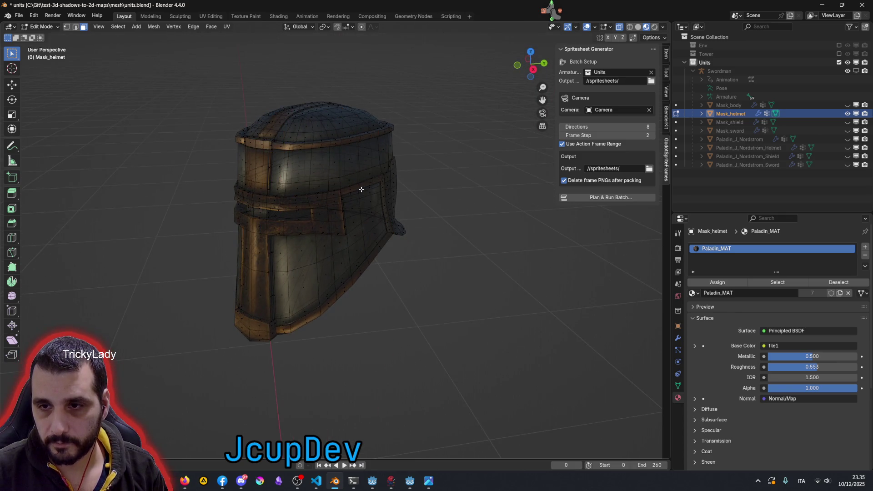
{"action": "left_click", "coordinate": [361, 189], "text": "alt"}
{"action": "mouse_move", "coordinate": [361, 189]}
{"action": "middle_mouse_down"}
{"action": "mouse_move", "coordinate": [420, 244]}
{"action": "mouse_move", "coordinate": [450, 245]}
{"action": "mouse_move", "coordinate": [365, 234]}
{"action": "middle_mouse_up"}
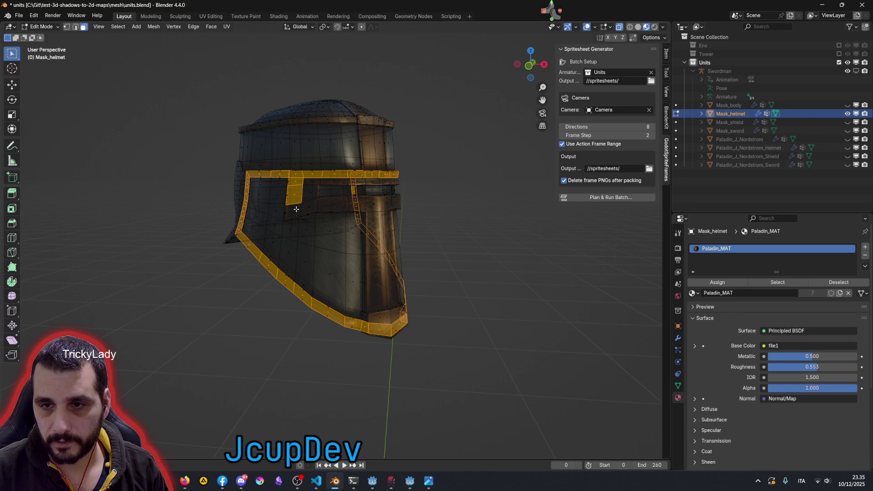
{"action": "left_click", "coordinate": [619, 28]}
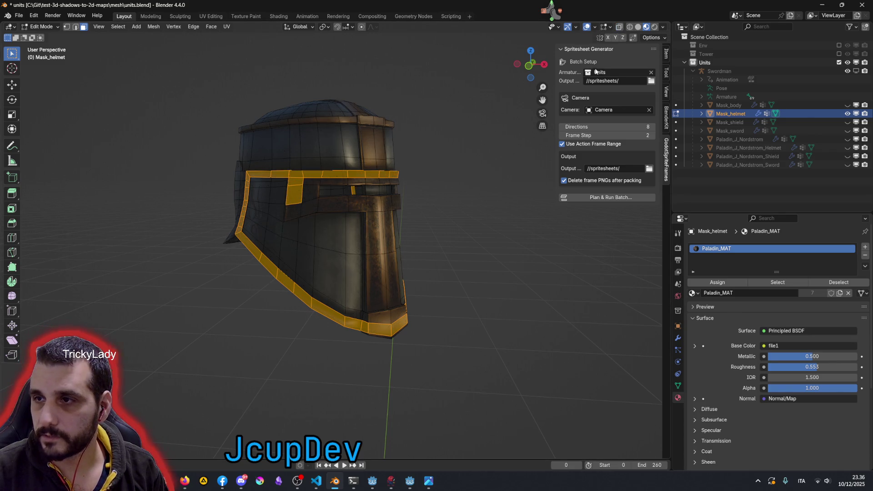
{"action": "left_click", "coordinate": [306, 197], "text": "shift"}
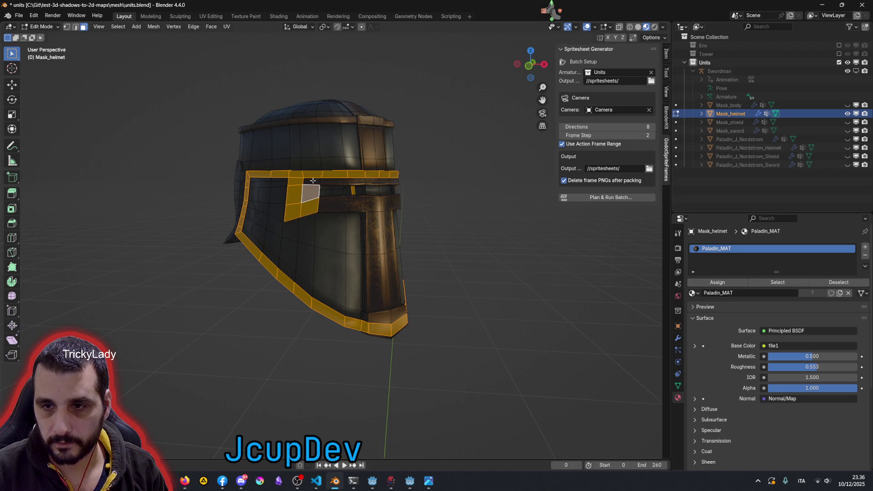
{"action": "middle_click_drag", "start_coordinate": [334, 184], "coordinate": [361, 208]}
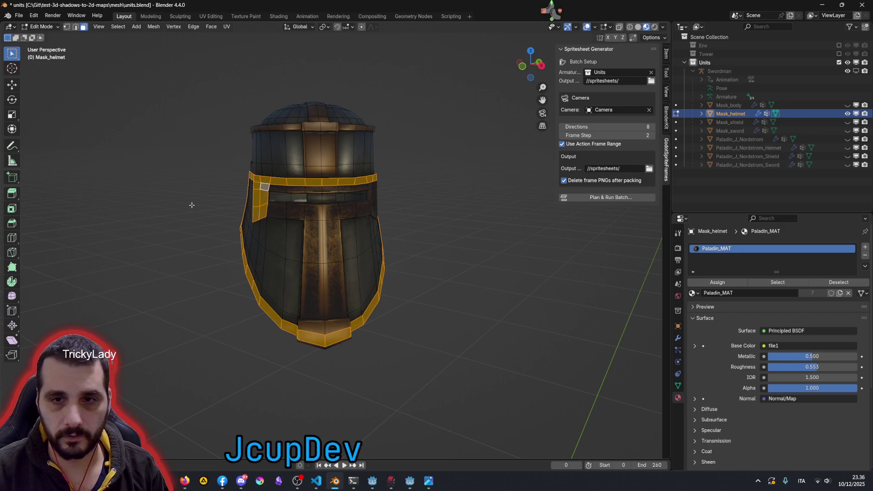
Step: Circle-select the bands around the visor, the centre strip and the strip above the top band
{"action": "key", "text": "w"}
{"action": "scroll", "coordinate": [241, 198], "scroll_direction": "up", "scroll_amount": 5}
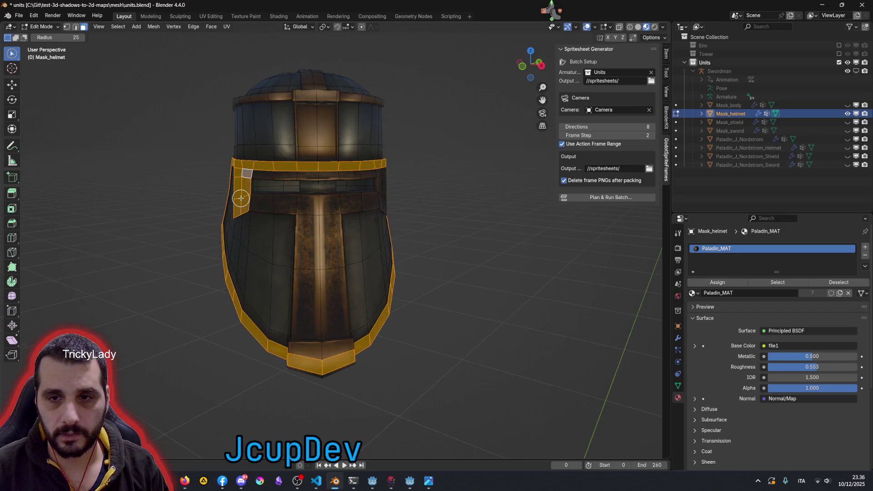
{"action": "scroll", "coordinate": [241, 198], "scroll_direction": "up", "scroll_amount": 3}
{"action": "scroll", "coordinate": [218, 184], "scroll_direction": "down", "scroll_amount": 2}
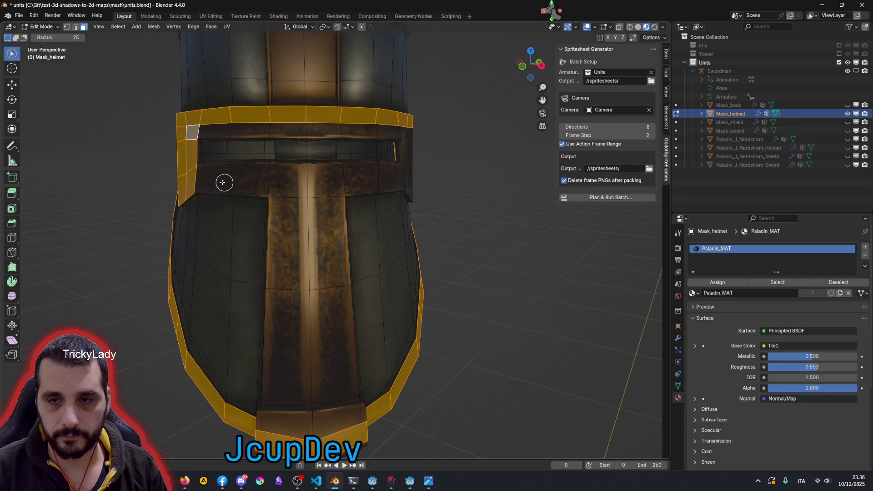
{"action": "left_click_drag", "start_coordinate": [224, 182], "coordinate": [298, 368]}
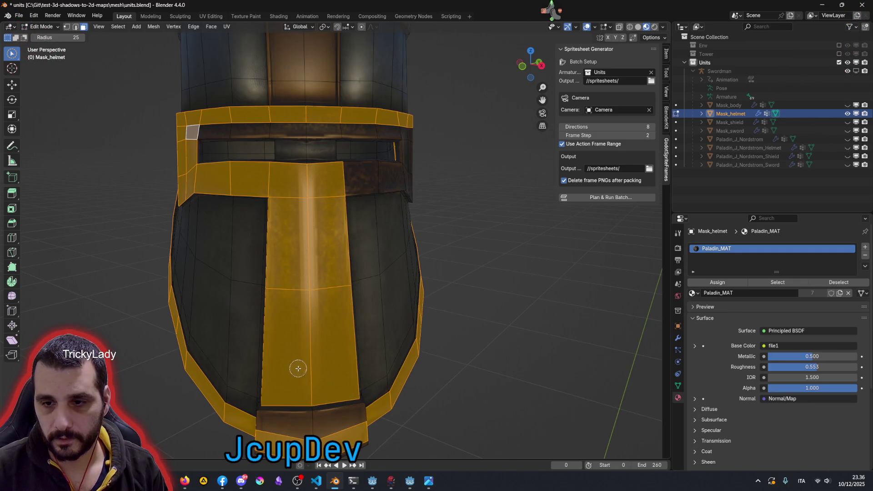
{"action": "mouse_move", "coordinate": [340, 177]}
{"action": "left_mouse_down"}
{"action": "mouse_move", "coordinate": [384, 179]}
{"action": "mouse_move", "coordinate": [331, 189]}
{"action": "left_mouse_up"}
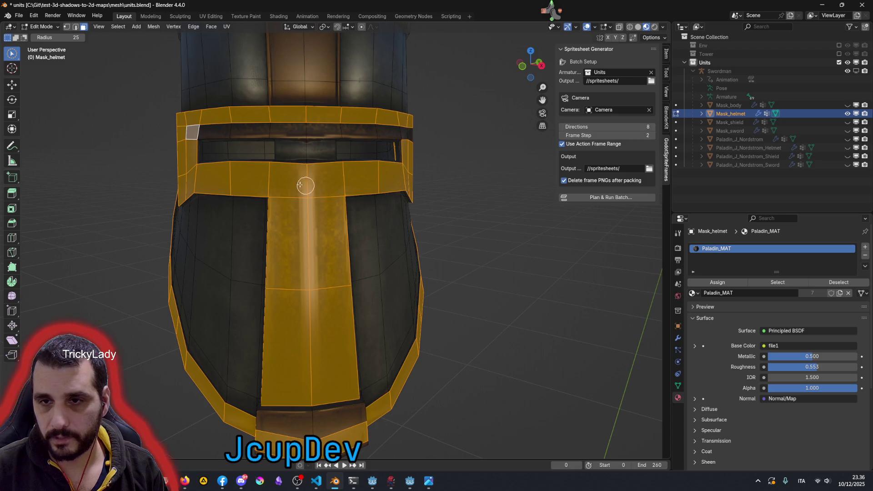
{"action": "mouse_move", "coordinate": [215, 132]}
{"action": "left_mouse_down"}
{"action": "mouse_move", "coordinate": [236, 122]}
{"action": "mouse_move", "coordinate": [397, 126]}
{"action": "left_mouse_up"}
{"action": "middle_click_drag", "start_coordinate": [297, 106], "coordinate": [288, 209]}
{"action": "left_click_drag", "start_coordinate": [288, 209], "coordinate": [290, 260]}
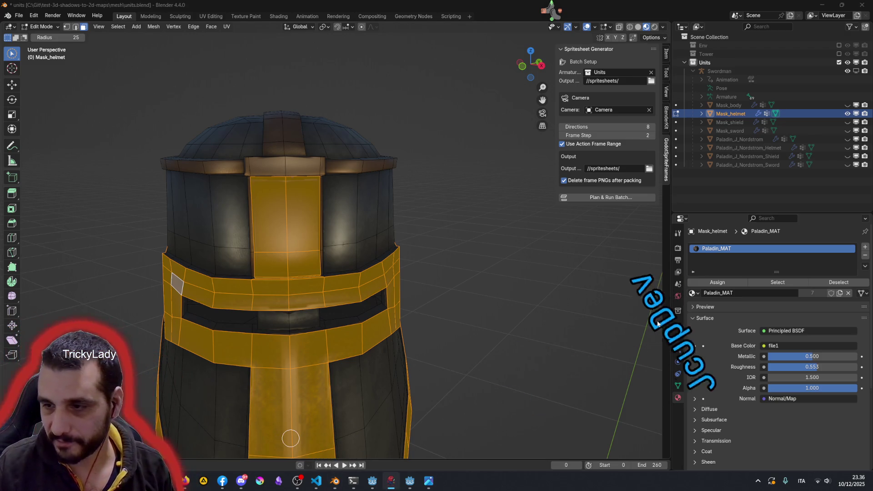
Step: Circle-select the strip up the helmet top and both band ends, deselecting stray side faces
{"action": "mouse_move", "coordinate": [357, 211]}
{"action": "middle_mouse_down"}
{"action": "mouse_move", "coordinate": [318, 227]}
{"action": "mouse_move", "coordinate": [335, 240]}
{"action": "middle_mouse_up"}
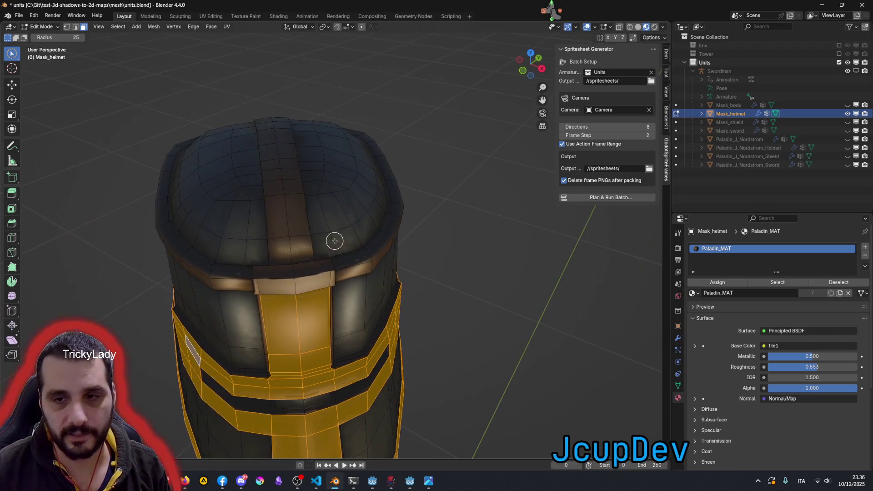
{"action": "left_click_drag", "start_coordinate": [293, 272], "coordinate": [273, 146]}
{"action": "scroll", "coordinate": [231, 302], "scroll_direction": "up", "scroll_amount": 4}
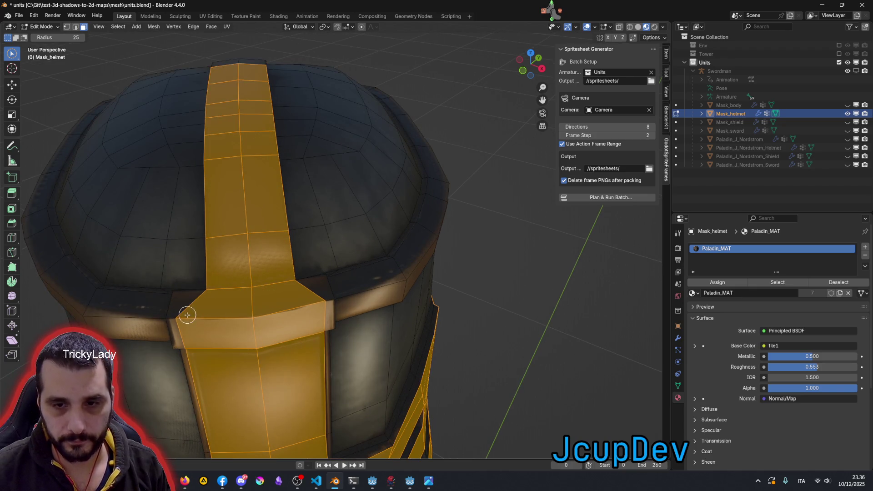
{"action": "left_click_drag", "start_coordinate": [187, 315], "coordinate": [181, 323]}
{"action": "mouse_move", "coordinate": [286, 303]}
{"action": "left_mouse_down"}
{"action": "mouse_move", "coordinate": [391, 280]}
{"action": "mouse_move", "coordinate": [433, 256]}
{"action": "left_mouse_up"}
{"action": "mouse_move", "coordinate": [432, 256]}
{"action": "middle_mouse_down"}
{"action": "mouse_move", "coordinate": [448, 263]}
{"action": "mouse_move", "coordinate": [430, 260]}
{"action": "middle_mouse_up"}
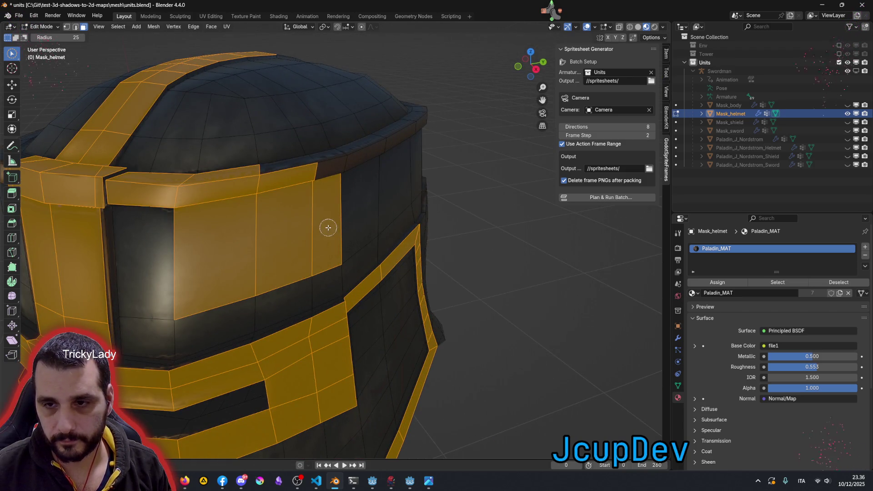
{"action": "left_click_drag", "start_coordinate": [204, 265], "coordinate": [307, 241], "text": "ctrl"}
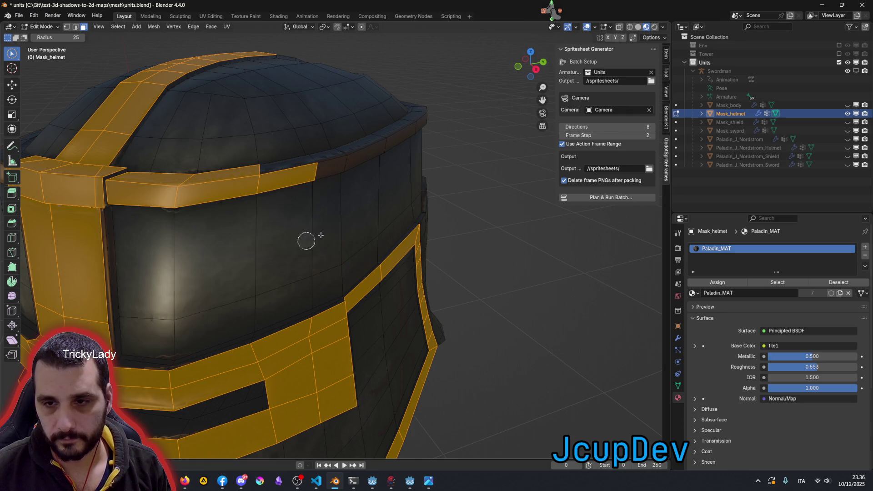
Step: Extend the selection along the helmet band and add the upper rim band loop
{"action": "mouse_move", "coordinate": [384, 207]}
{"action": "middle_mouse_down"}
{"action": "mouse_move", "coordinate": [389, 198]}
{"action": "mouse_move", "coordinate": [380, 230]}
{"action": "mouse_move", "coordinate": [327, 291]}
{"action": "mouse_move", "coordinate": [337, 296]}
{"action": "mouse_move", "coordinate": [304, 280]}
{"action": "middle_mouse_up"}
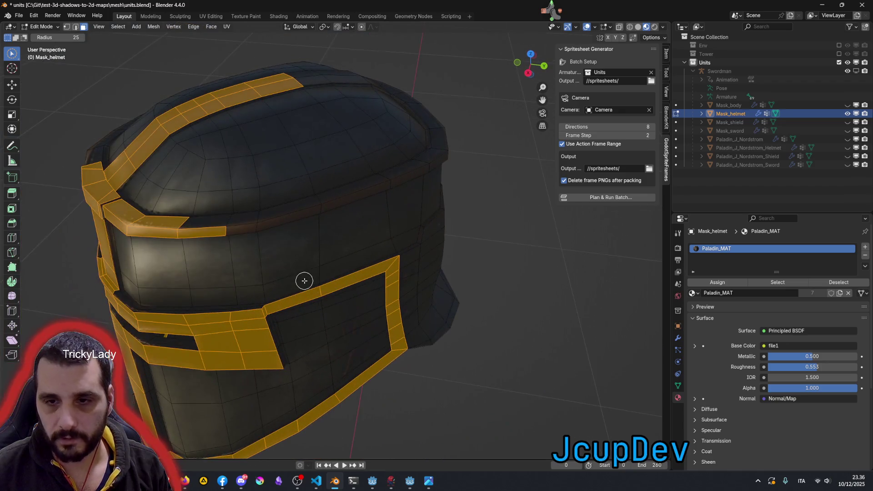
{"action": "left_click_drag", "start_coordinate": [232, 223], "coordinate": [321, 205]}
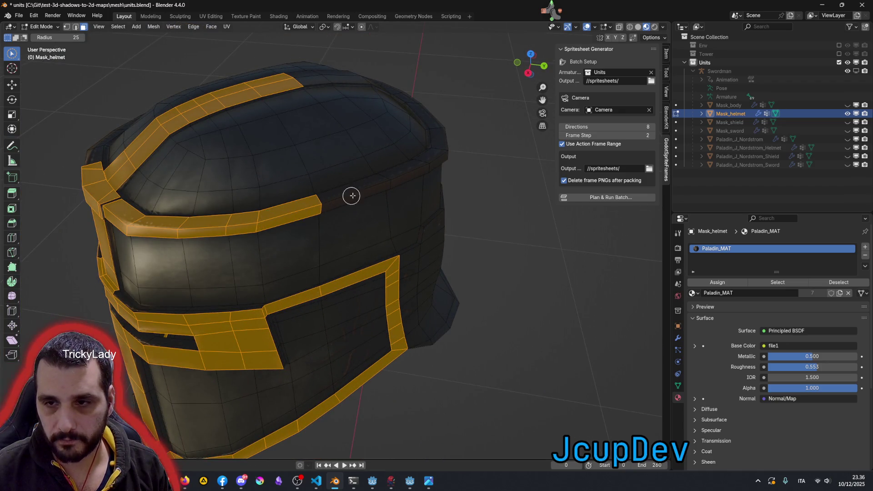
{"action": "right_click", "coordinate": [388, 179]}
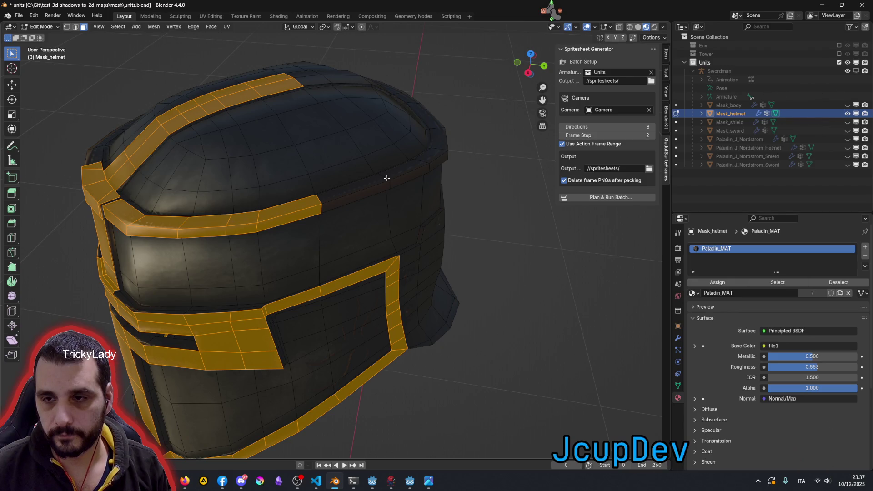
{"action": "left_click", "coordinate": [386, 179], "text": "alt+shift"}
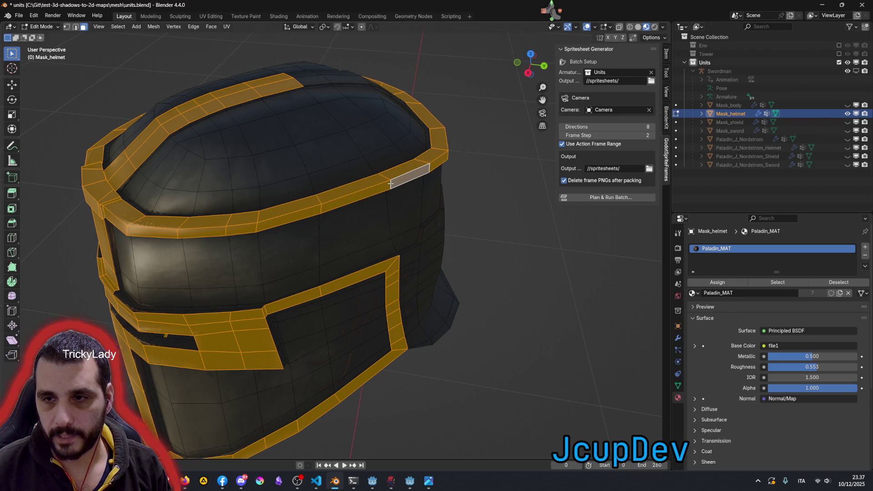
{"action": "mouse_move", "coordinate": [390, 183]}
{"action": "middle_mouse_down"}
{"action": "mouse_move", "coordinate": [345, 247]}
{"action": "mouse_move", "coordinate": [230, 154]}
{"action": "mouse_move", "coordinate": [335, 138]}
{"action": "mouse_move", "coordinate": [425, 187]}
{"action": "mouse_move", "coordinate": [266, 201]}
{"action": "middle_mouse_up"}
{"action": "scroll", "coordinate": [346, 247], "scroll_direction": "down", "scroll_amount": 3}
{"action": "scroll", "coordinate": [337, 230], "scroll_direction": "down", "scroll_amount": 3}
{"action": "scroll", "coordinate": [266, 201], "scroll_direction": "up", "scroll_amount": 4}
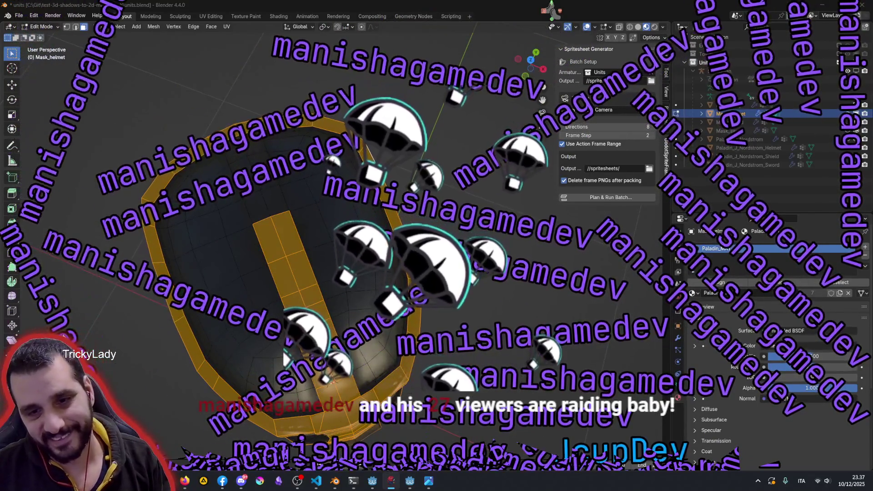
{"action": "mouse_move", "coordinate": [110, 300]}
{"action": "middle_mouse_down"}
{"action": "mouse_move", "coordinate": [188, 304]}
{"action": "mouse_move", "coordinate": [285, 378]}
{"action": "middle_mouse_up"}
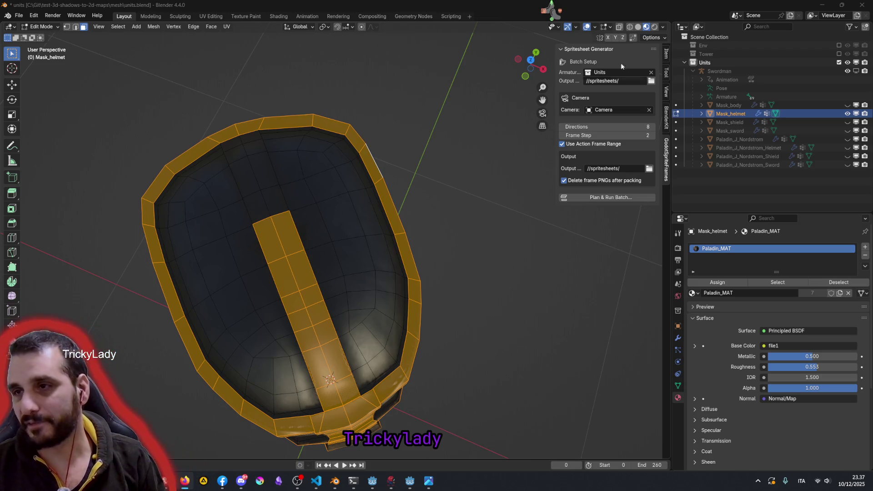
{"action": "left_click", "coordinate": [551, 26]}
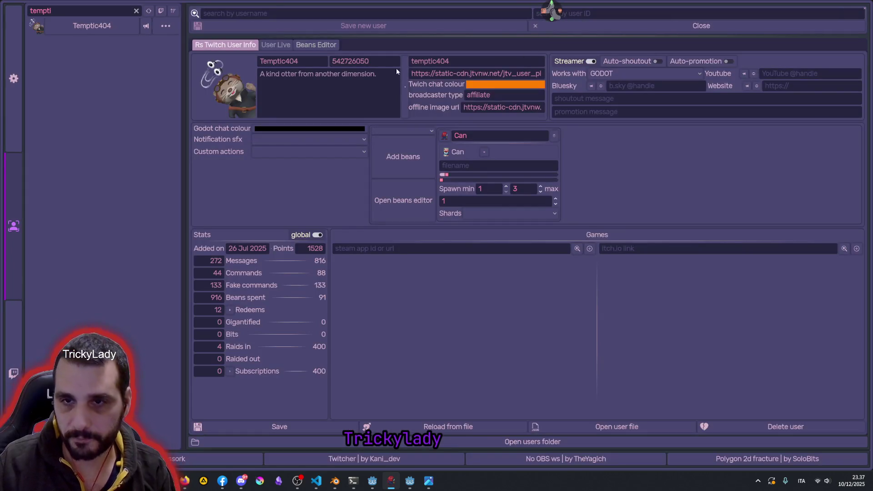
Step: Open the raiding user's profile and visit the Steam store page for Sophia's Path
{"action": "left_click", "coordinate": [137, 11]}
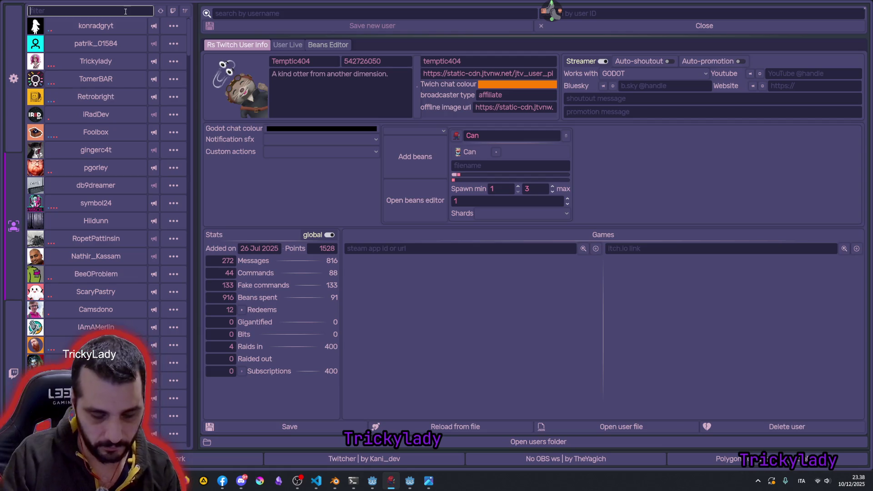
{"action": "type", "text": "manish"}
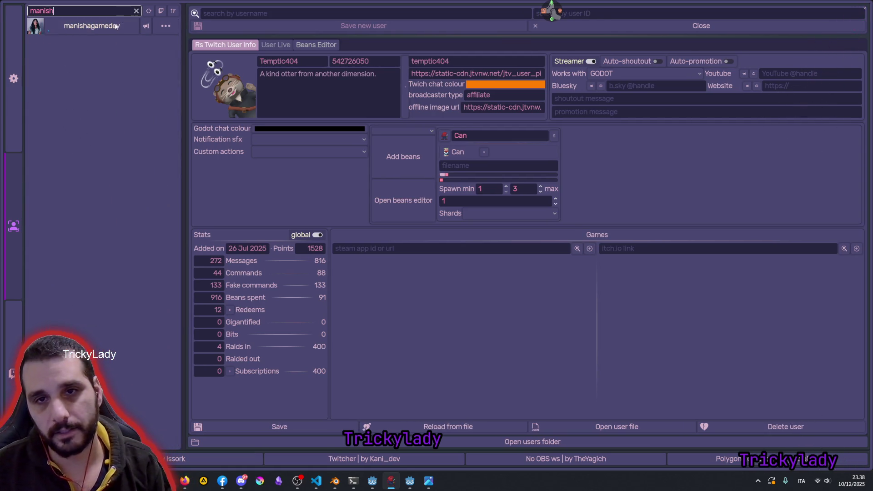
{"action": "left_click", "coordinate": [117, 26]}
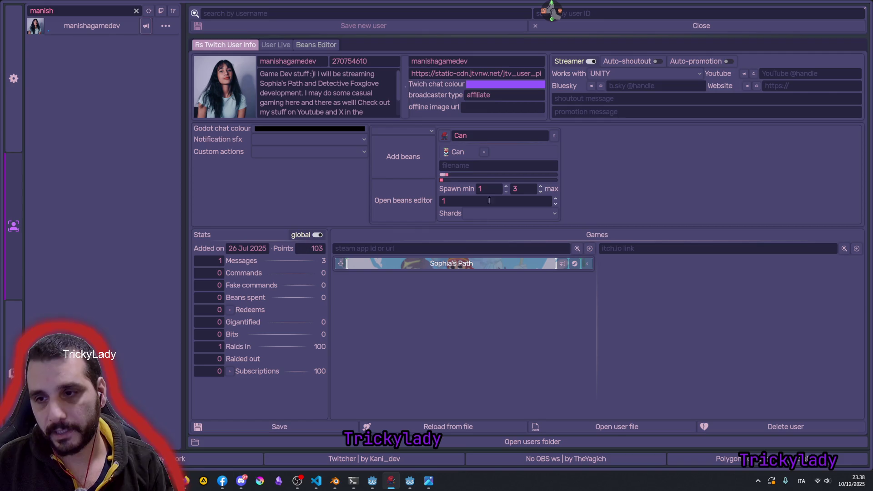
{"action": "left_click", "coordinate": [462, 263]}
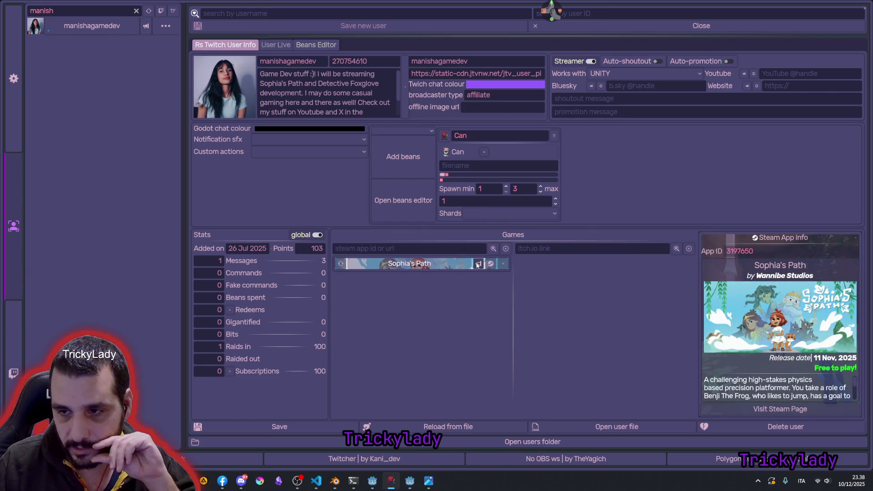
{"action": "mouse_move", "coordinate": [491, 264]}
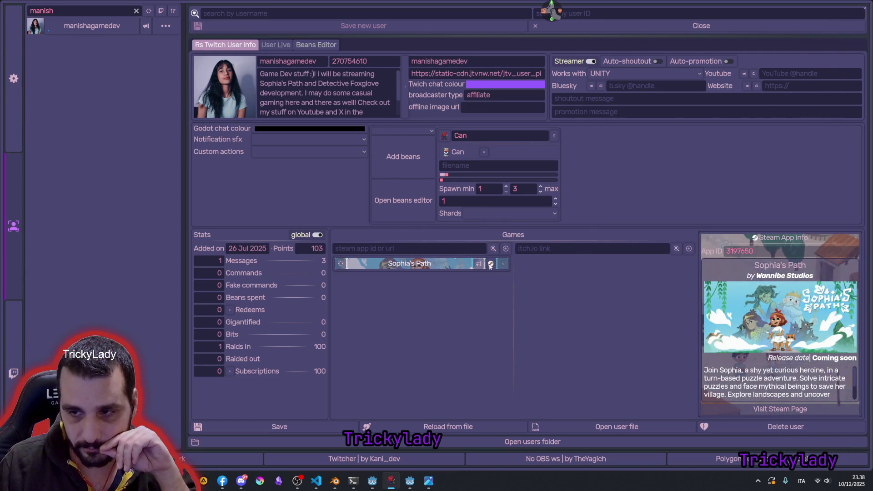
{"action": "left_click", "coordinate": [489, 266]}
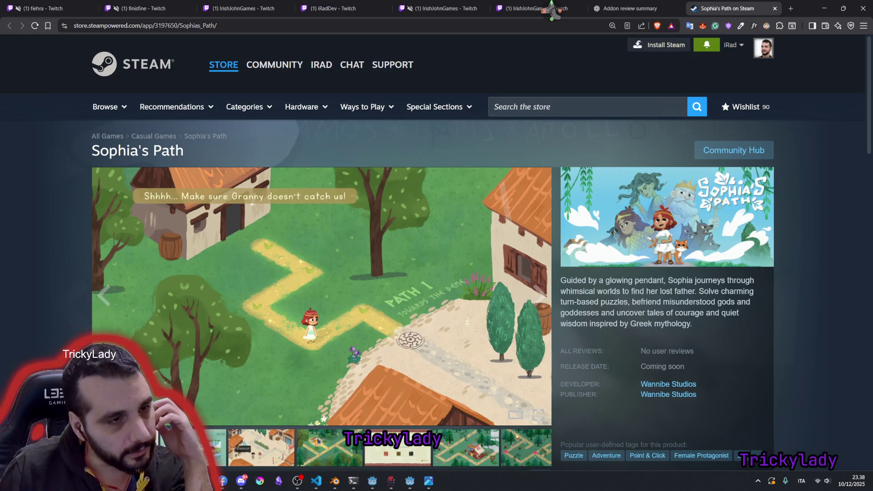
{"action": "scroll", "coordinate": [270, 268], "scroll_direction": "down", "scroll_amount": 3}
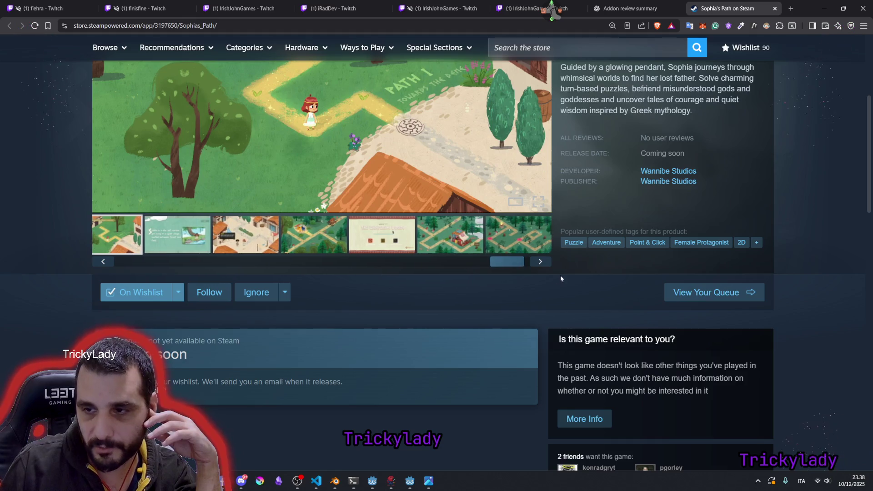
{"action": "left_click_drag", "start_coordinate": [126, 262], "coordinate": [130, 262]}
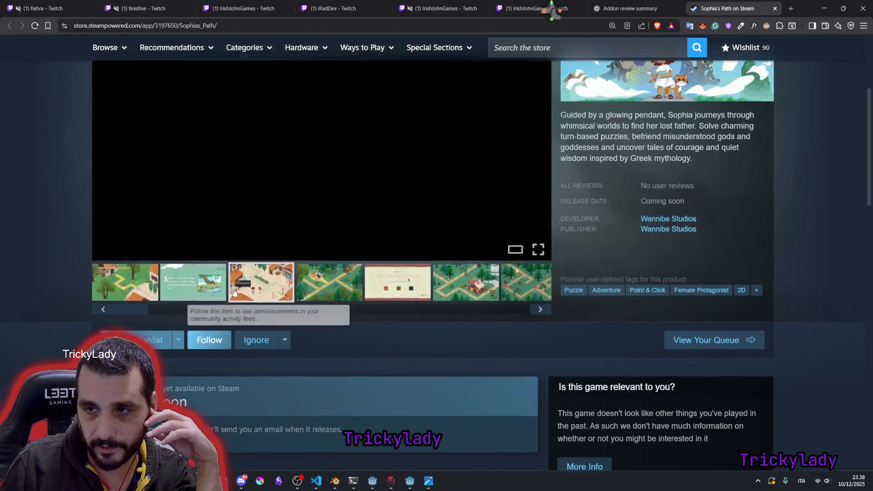
{"action": "scroll", "coordinate": [392, 305], "scroll_direction": "up", "scroll_amount": 3}
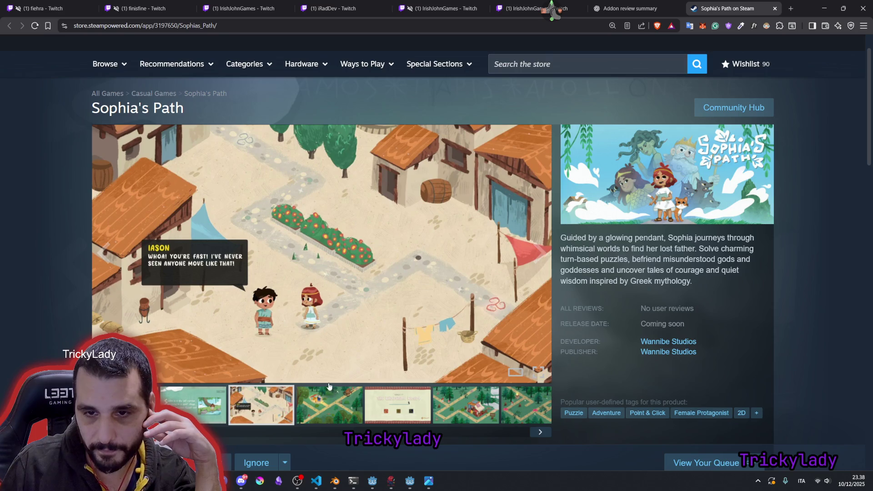
Step: Browse the Sophia's Path screenshots on Steam, then return to Visual Studio Code
{"action": "left_click", "coordinate": [346, 406]}
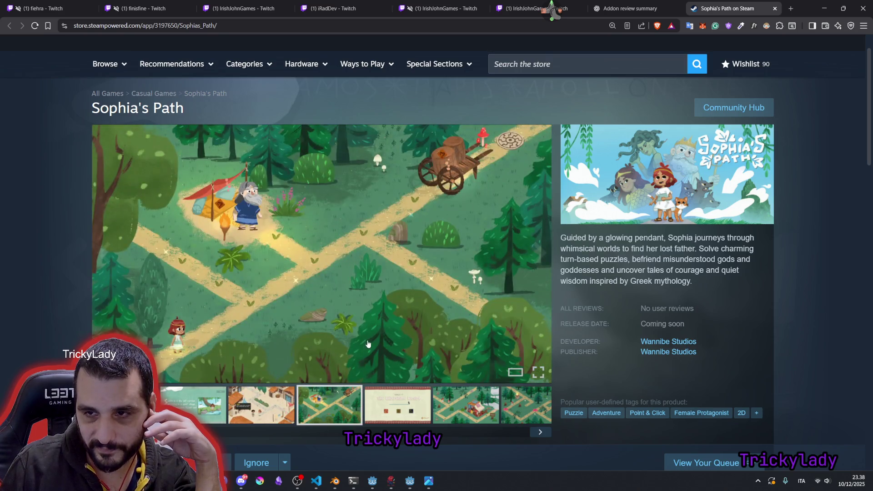
{"action": "mouse_move", "coordinate": [271, 247]}
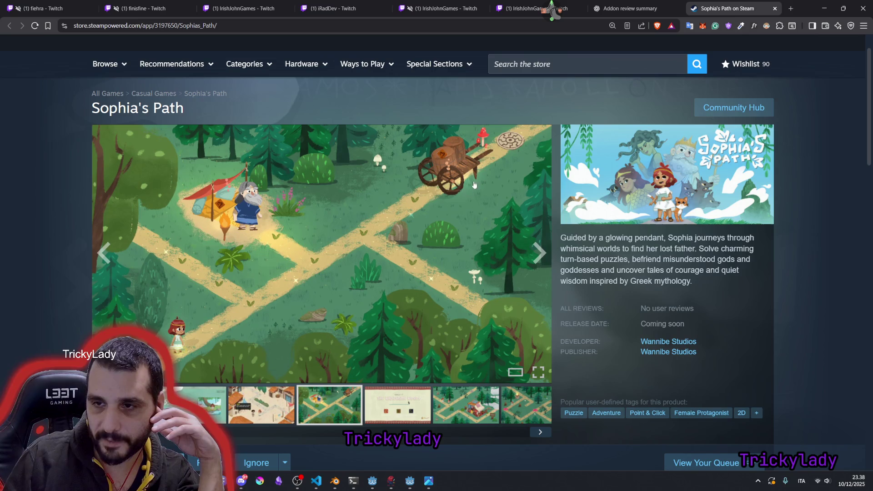
{"action": "mouse_move", "coordinate": [321, 253]}
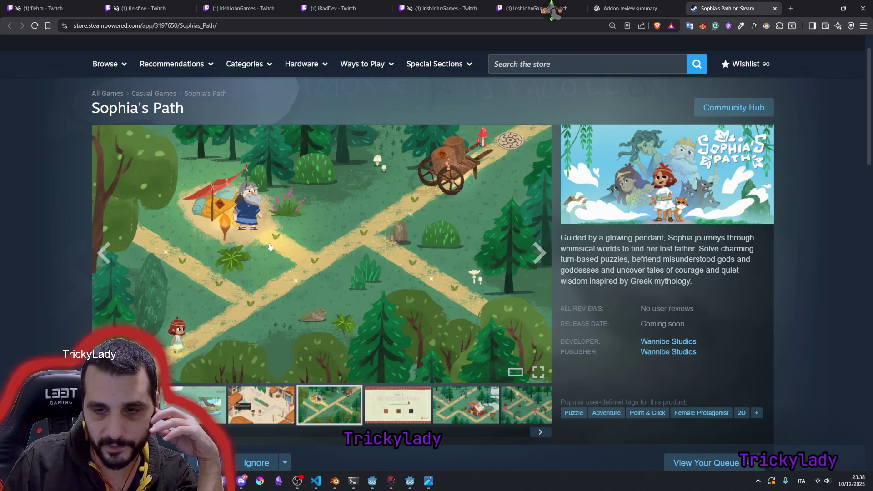
{"action": "left_click", "coordinate": [467, 407]}
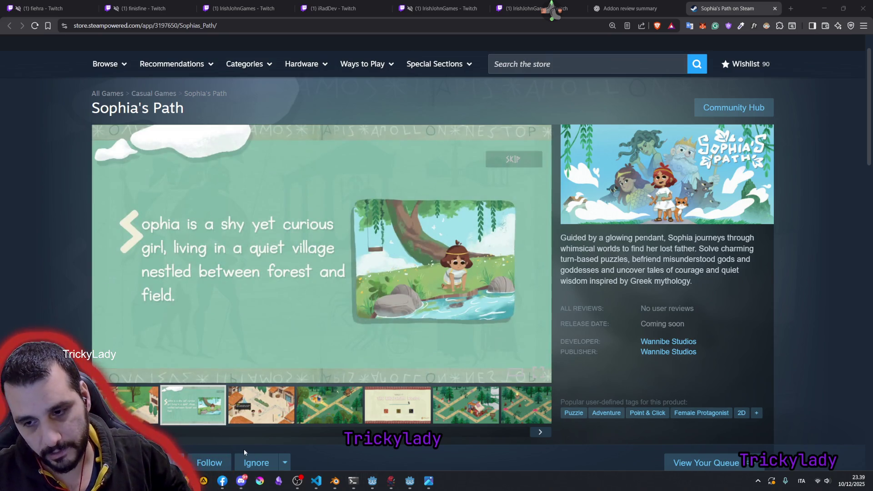
{"action": "mouse_move", "coordinate": [316, 481]}
{"action": "left_click", "coordinate": [323, 429]}
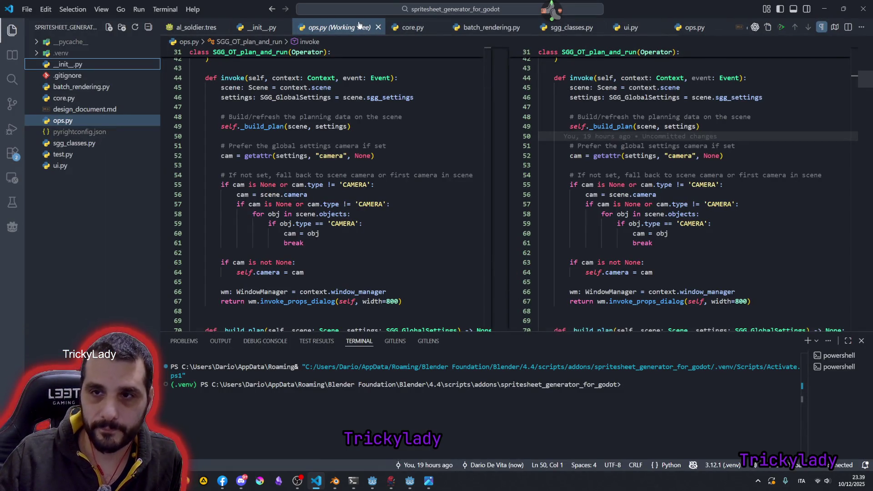
Step: Close the ops.py diff and open core.py, trimming the end of line 149
{"action": "left_click", "coordinate": [377, 27]}
{"action": "left_click", "coordinate": [67, 75]}
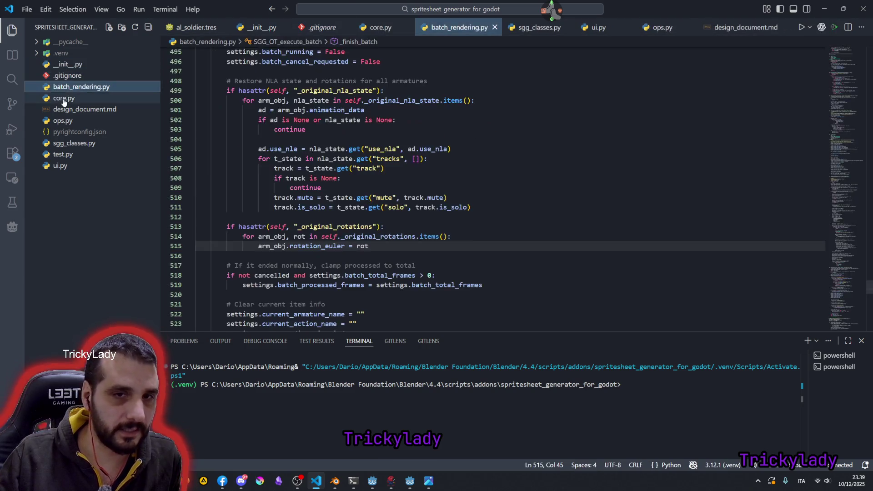
{"action": "left_click", "coordinate": [63, 98]}
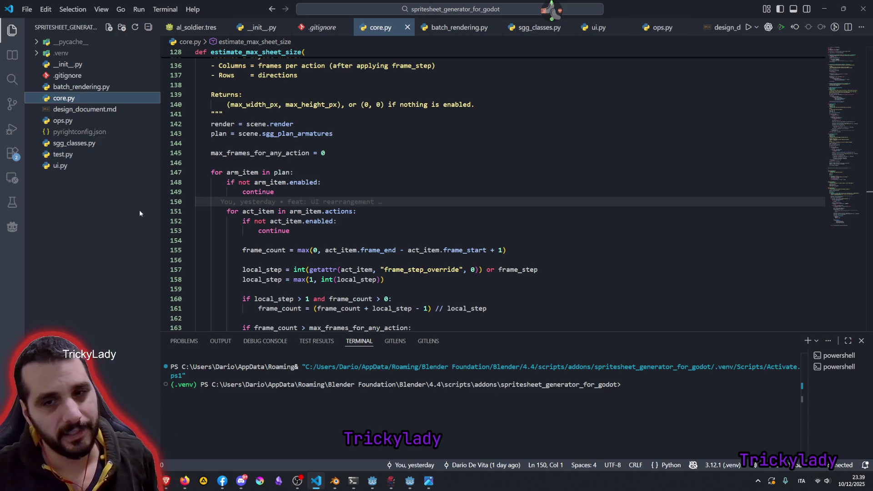
{"action": "left_click_drag", "start_coordinate": [160, 211], "coordinate": [175, 210]}
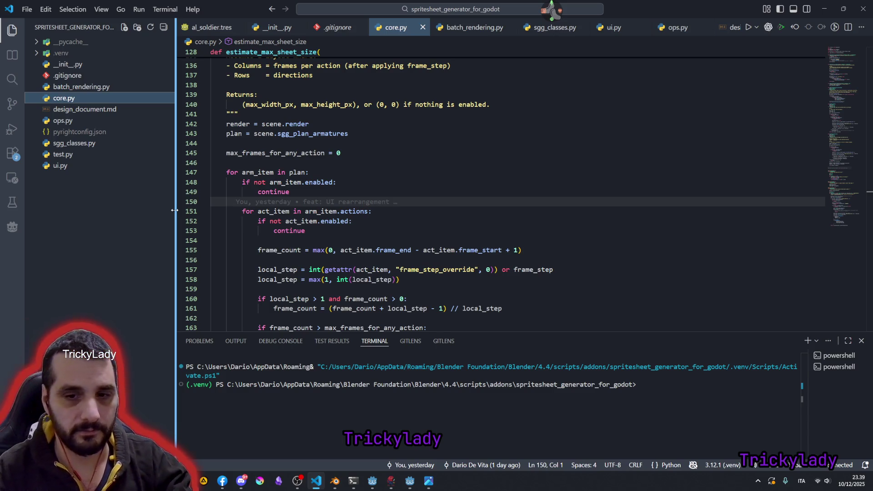
{"action": "left_click", "coordinate": [493, 189]}
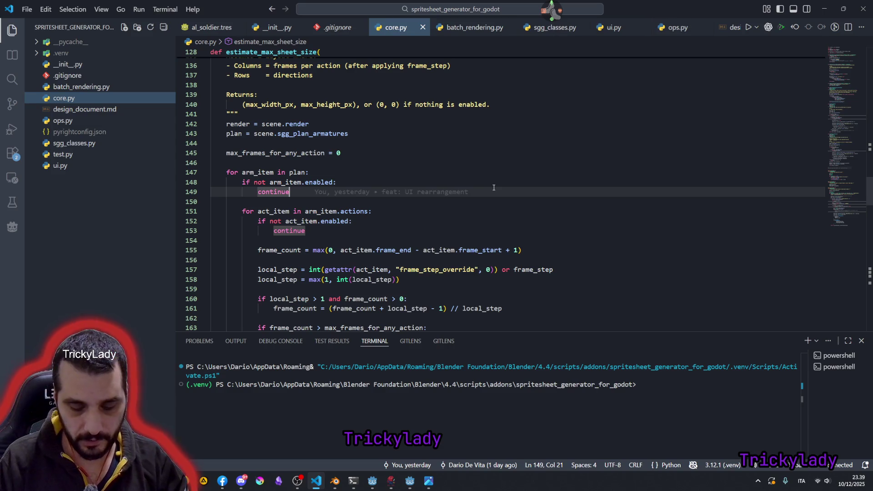
{"action": "key", "text": "BackSpace"}
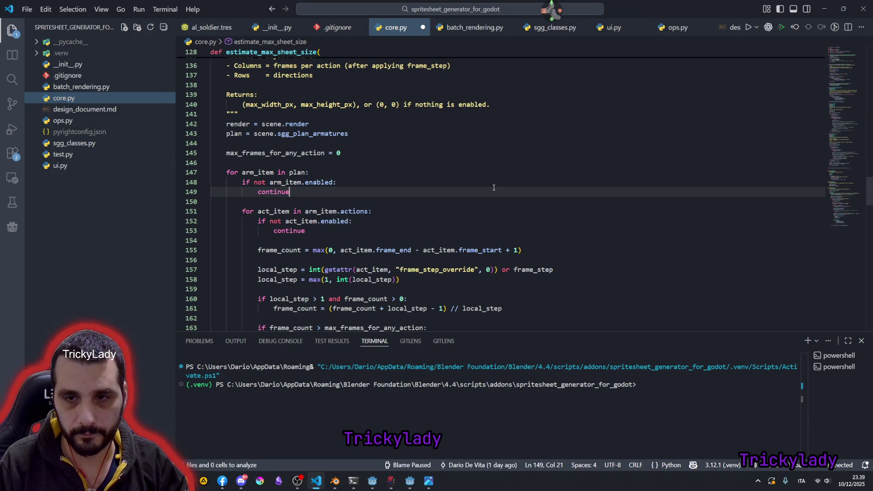
Step: Hide the terminal, review estimate_max_sheet_size in core.py, then open .gitignore
{"action": "key", "text": "ctrl+j"}
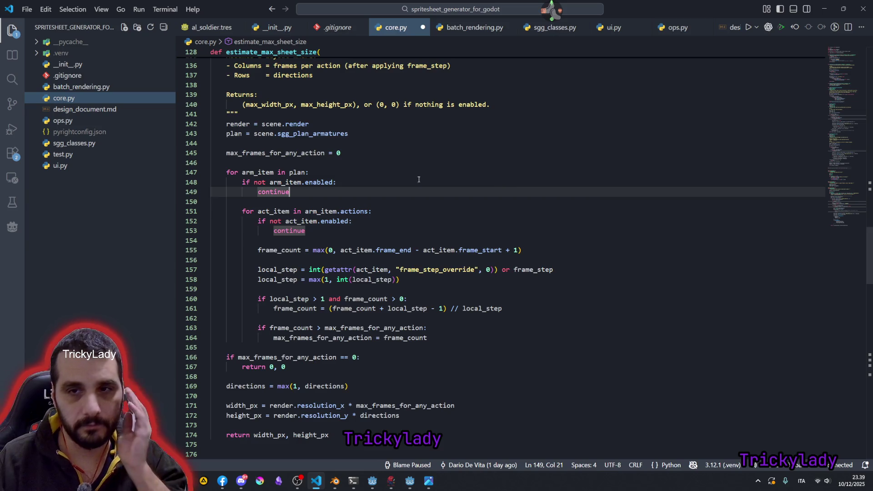
{"action": "scroll", "coordinate": [453, 183], "scroll_direction": "up", "scroll_amount": 3}
{"action": "scroll", "coordinate": [345, 176], "scroll_direction": "up", "scroll_amount": 1}
{"action": "double_click", "coordinate": [273, 117]}
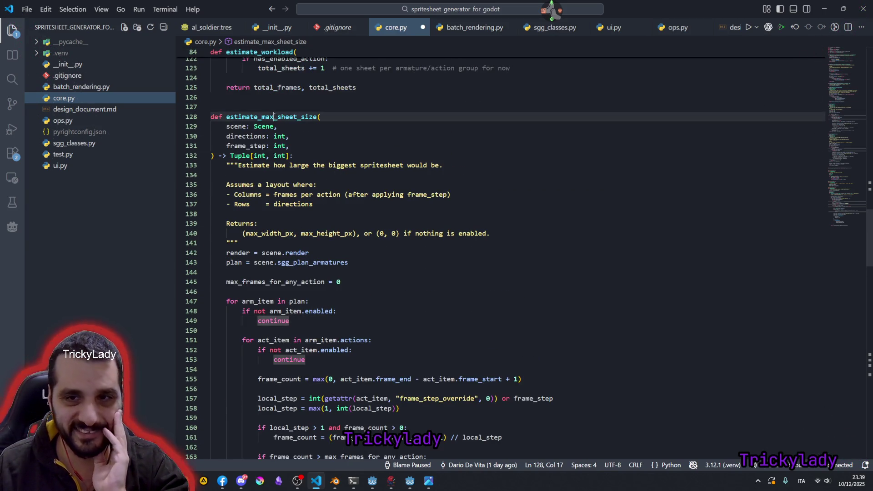
{"action": "scroll", "coordinate": [303, 157], "scroll_direction": "up", "scroll_amount": 1}
{"action": "scroll", "coordinate": [362, 133], "scroll_direction": "up", "scroll_amount": 2}
{"action": "scroll", "coordinate": [423, 107], "scroll_direction": "up", "scroll_amount": 4}
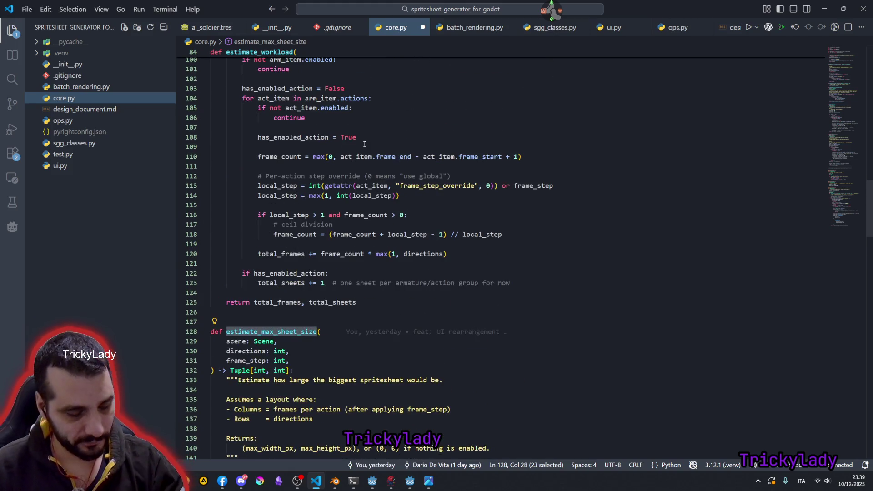
{"action": "scroll", "coordinate": [364, 144], "scroll_direction": "down", "scroll_amount": 2}
{"action": "left_click", "coordinate": [397, 121]}
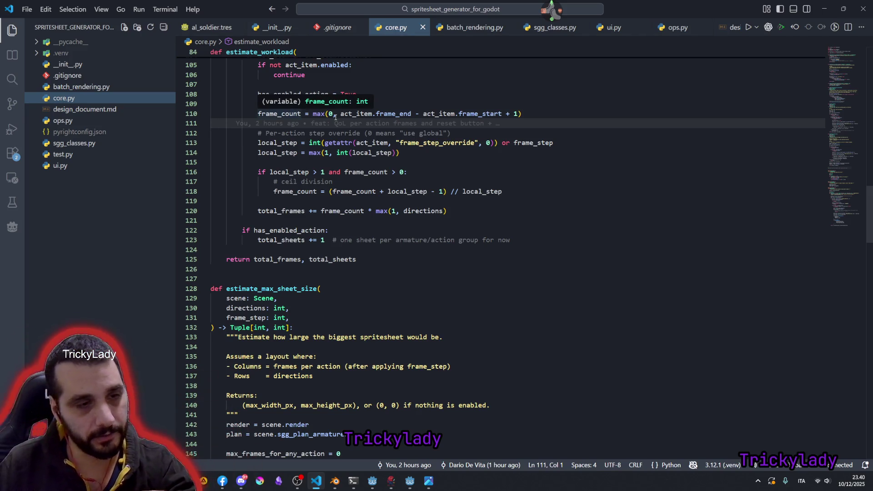
{"action": "left_click", "coordinate": [64, 76]}
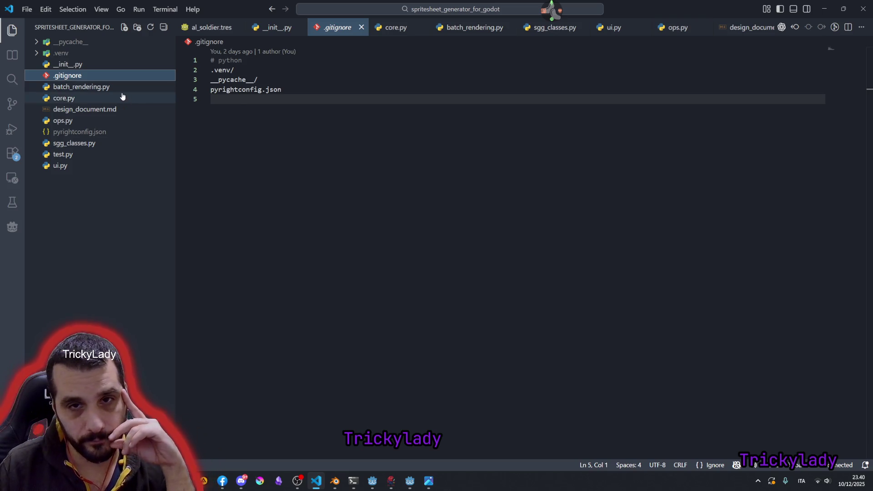
Step: Open the add-on's __init__.py from the Explorer sidebar
{"action": "left_click", "coordinate": [67, 64]}
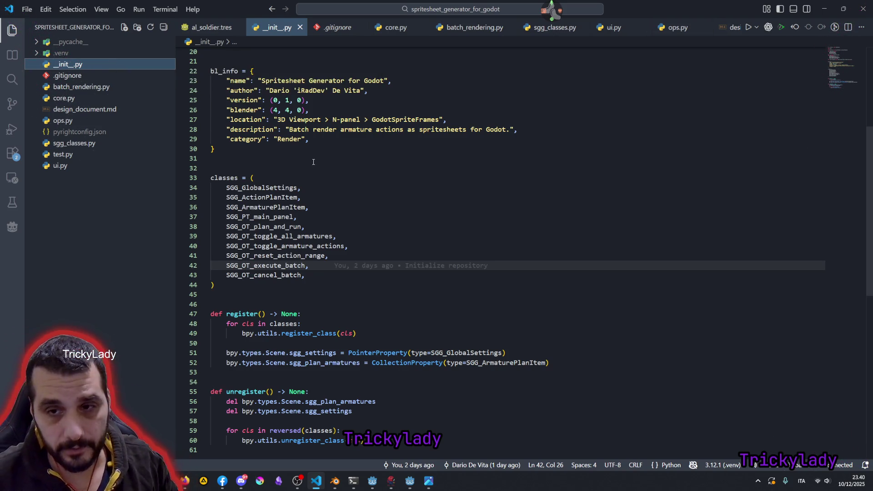
{"action": "scroll", "coordinate": [306, 164], "scroll_direction": "up", "scroll_amount": 7}
Step: Fold and unfold the bl_info dictionary in __init__.py and select the whole block
{"action": "left_click", "coordinate": [217, 226]}
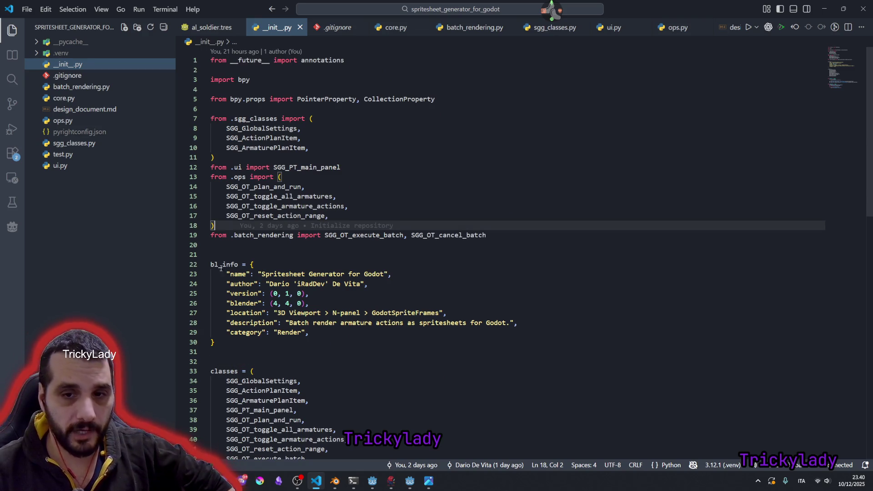
{"action": "left_click", "coordinate": [207, 265]}
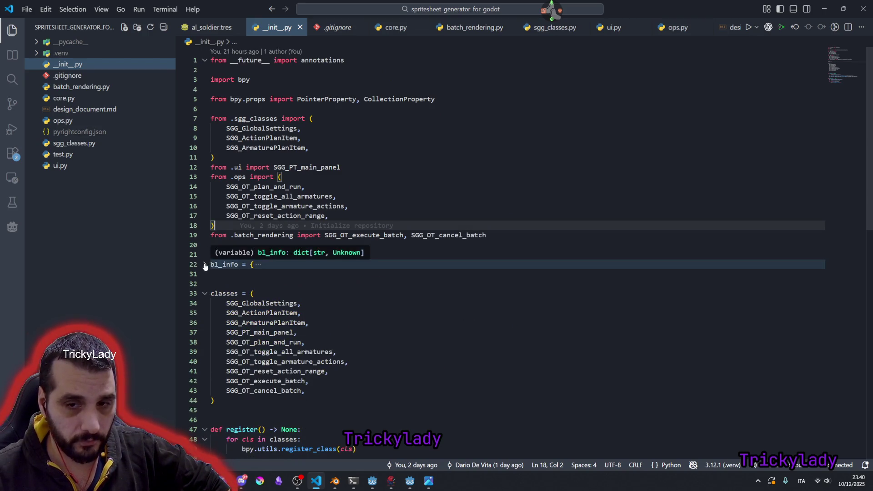
{"action": "left_click", "coordinate": [212, 266]}
{"action": "left_click_drag", "start_coordinate": [211, 265], "coordinate": [216, 343]}
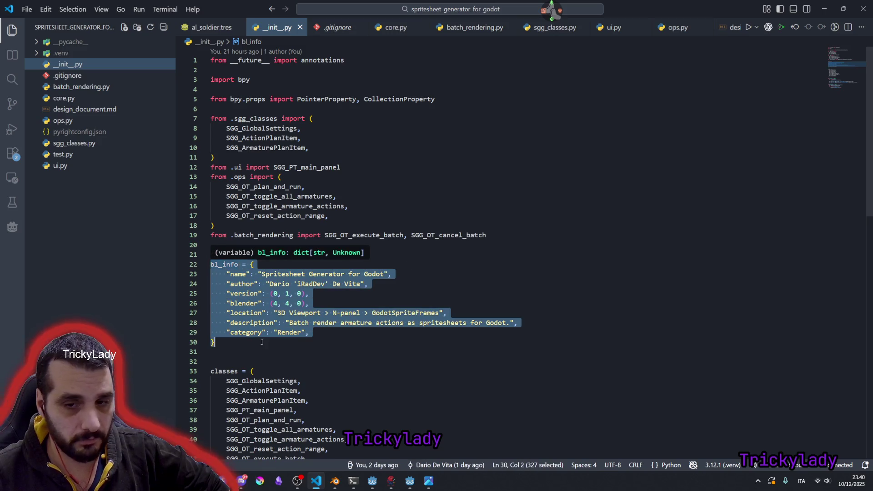
{"action": "scroll", "coordinate": [333, 233], "scroll_direction": "down", "scroll_amount": 1}
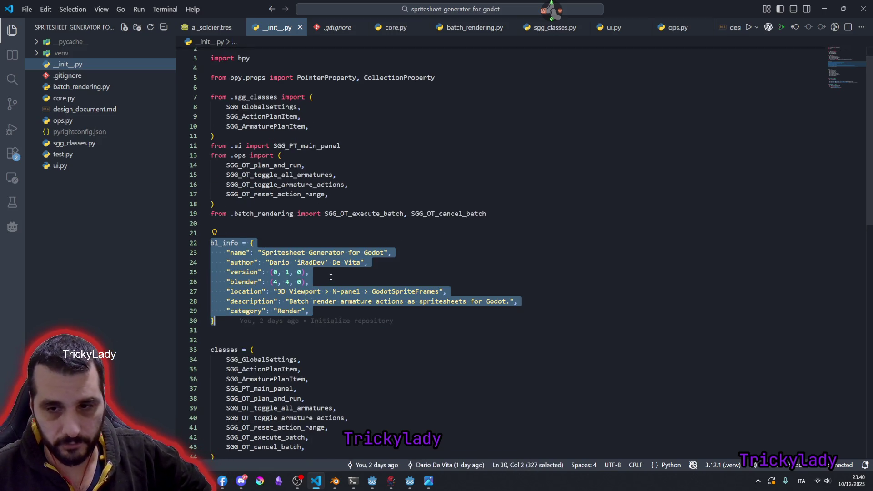
{"action": "scroll", "coordinate": [337, 266], "scroll_direction": "down", "scroll_amount": 1}
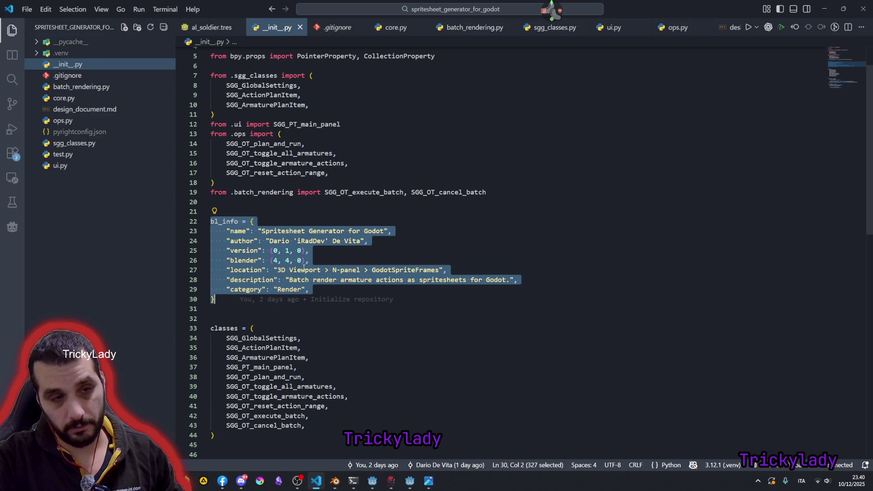
Step: Switch to Blender and orbit the view around the helmet
{"action": "left_click", "coordinate": [335, 481]}
{"action": "middle_click_drag", "start_coordinate": [385, 138], "coordinate": [422, 164]}
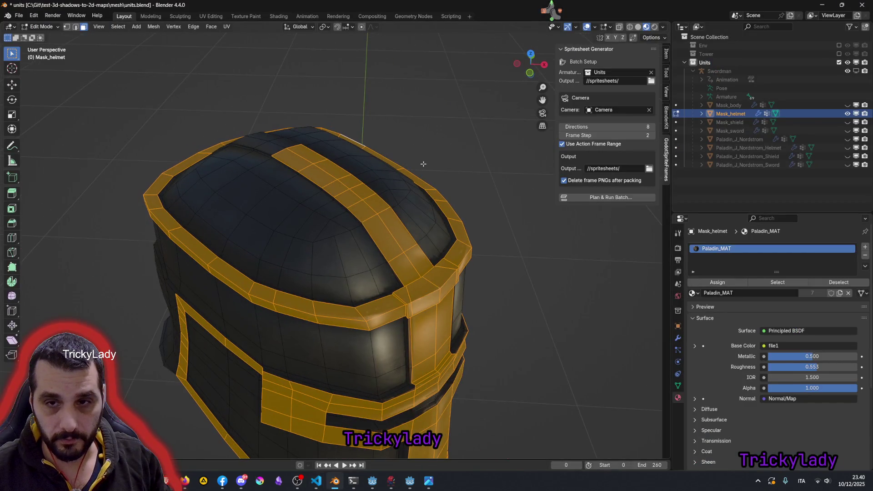
Step: Open Blender Preferences on Add-ons and filter for 'godo' to find Spritesheet Generator for Godot
{"action": "key", "text": "ctrl+comma"}
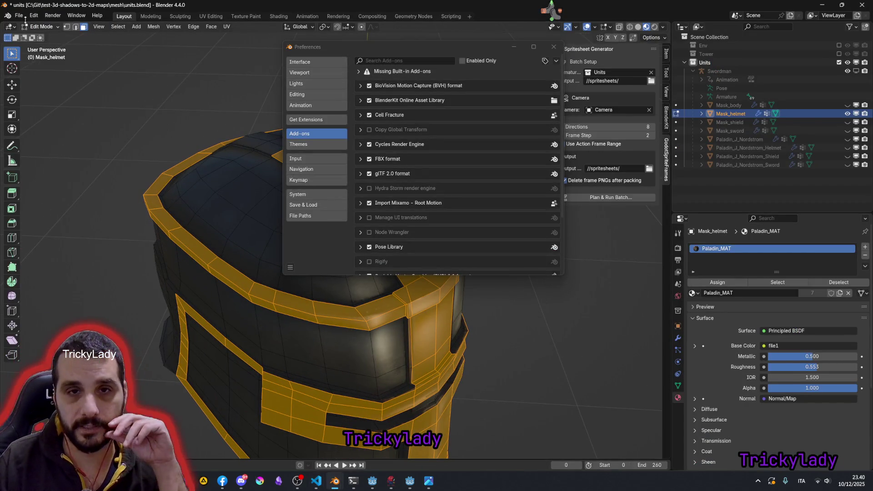
{"action": "left_click", "coordinate": [36, 16]}
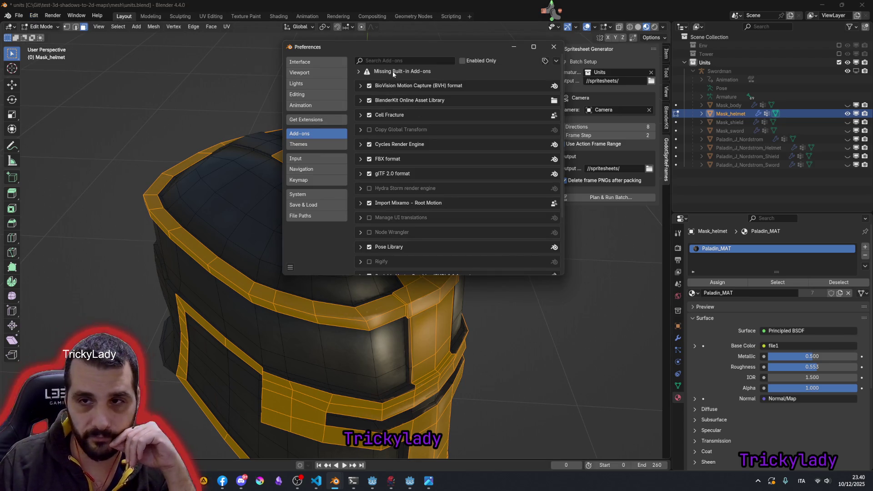
{"action": "left_click", "coordinate": [400, 61]}
{"action": "type", "text": "godo"}
{"action": "key", "text": "Return"}
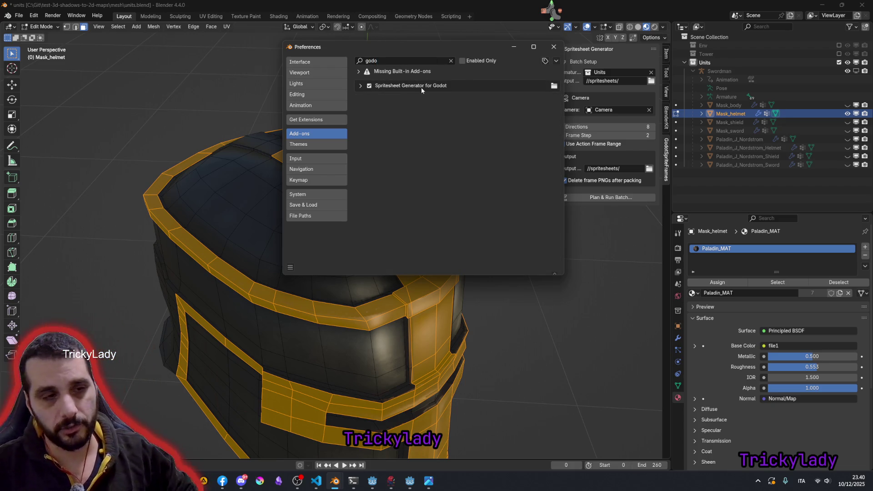
{"action": "mouse_move", "coordinate": [441, 43]}
{"action": "left_mouse_down"}
{"action": "mouse_move", "coordinate": [350, 66]}
{"action": "mouse_move", "coordinate": [259, 73]}
{"action": "left_mouse_up"}
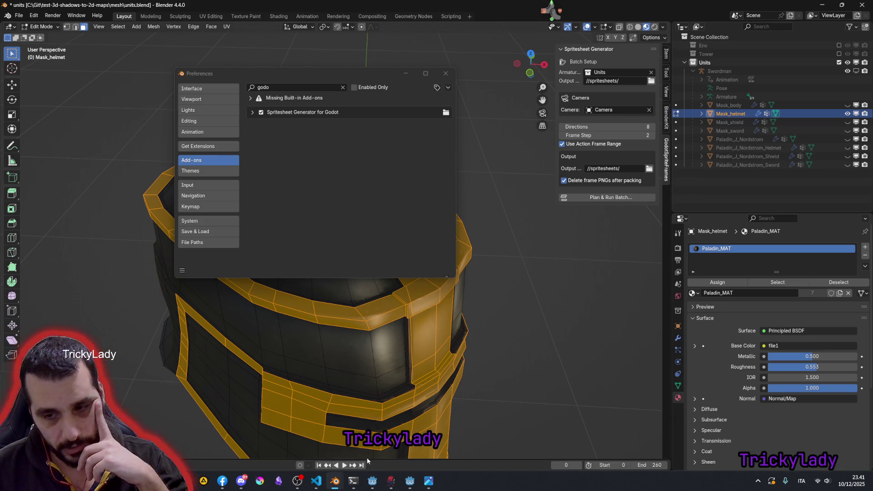
Step: Open the spritesheets output folder from the taskbar
{"action": "mouse_move", "coordinate": [353, 481]}
{"action": "left_click", "coordinate": [200, 443]}
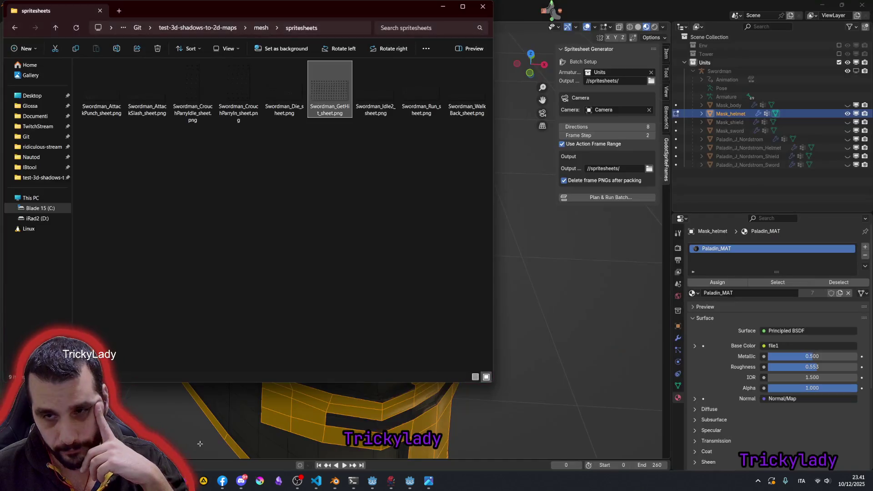
{"action": "double_click", "coordinate": [114, 89]}
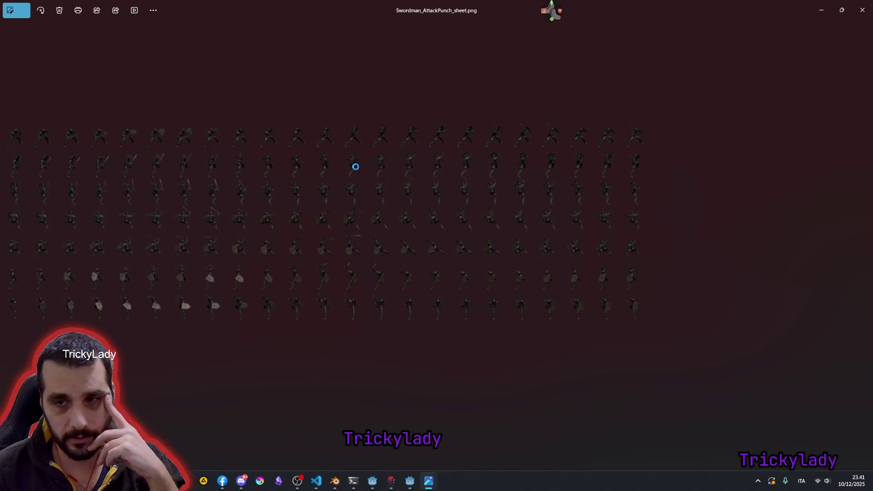
{"action": "scroll", "coordinate": [209, 144], "scroll_direction": "up", "scroll_amount": 5}
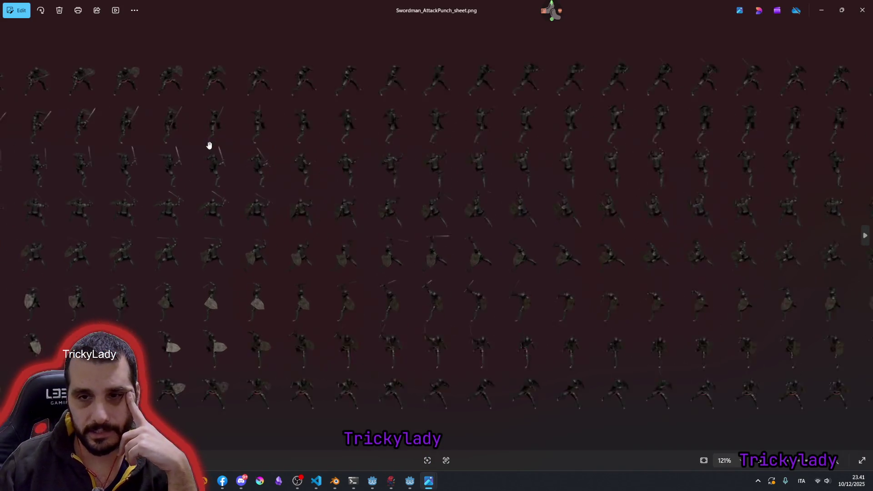
{"action": "scroll", "coordinate": [216, 180], "scroll_direction": "up", "scroll_amount": 2}
{"action": "scroll", "coordinate": [173, 188], "scroll_direction": "up", "scroll_amount": 5}
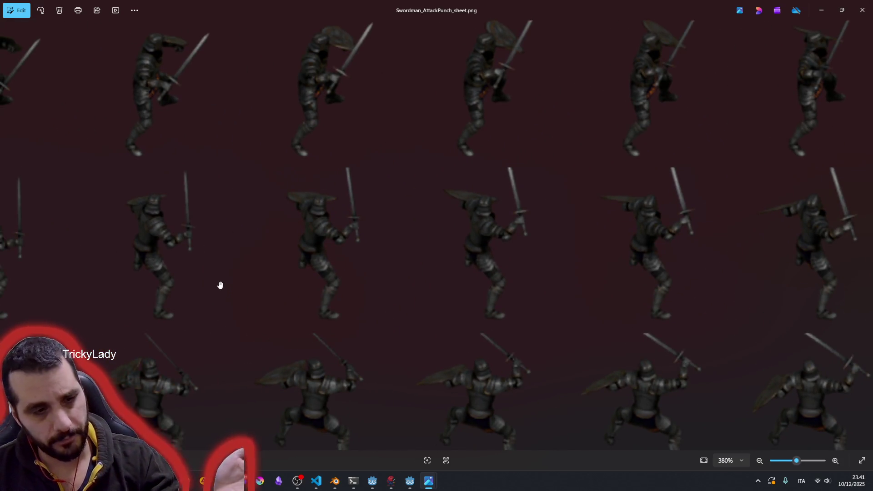
{"action": "scroll", "coordinate": [284, 234], "scroll_direction": "right", "scroll_amount": 2}
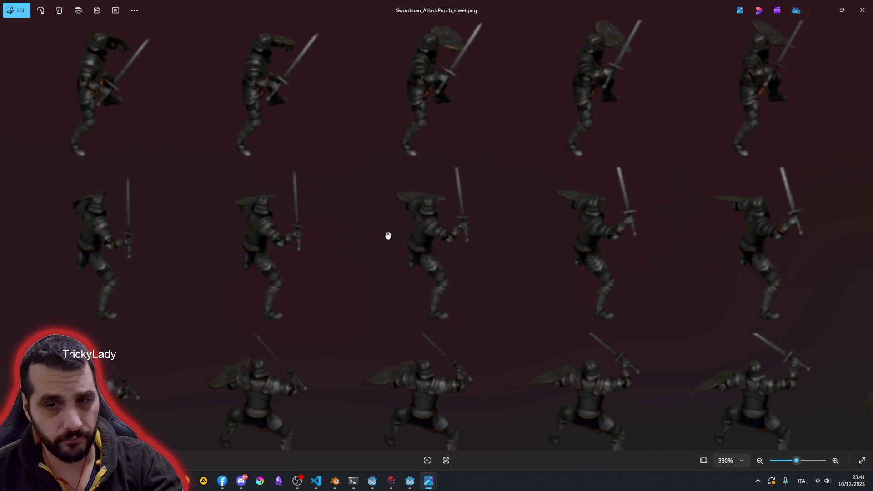
{"action": "scroll", "coordinate": [355, 239], "scroll_direction": "down", "scroll_amount": 2}
{"action": "scroll", "coordinate": [277, 228], "scroll_direction": "down", "scroll_amount": 3}
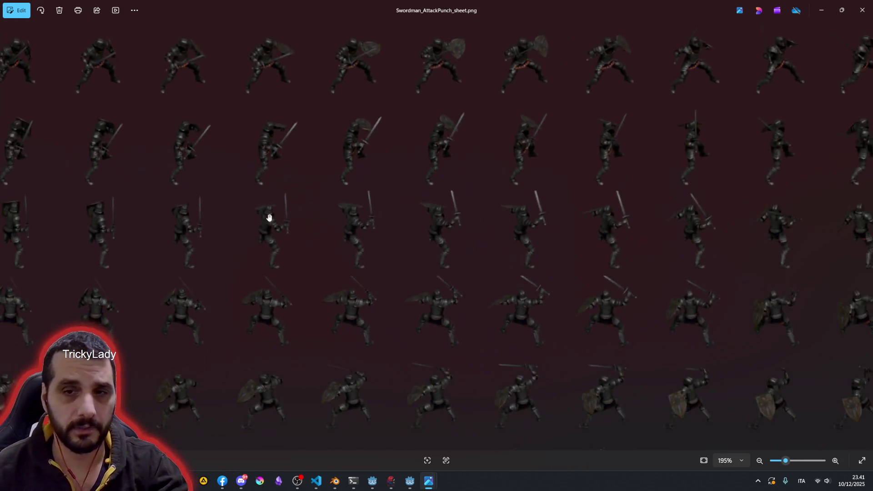
{"action": "scroll", "coordinate": [269, 218], "scroll_direction": "down", "scroll_amount": 4}
{"action": "scroll", "coordinate": [179, 239], "scroll_direction": "up", "scroll_amount": 3}
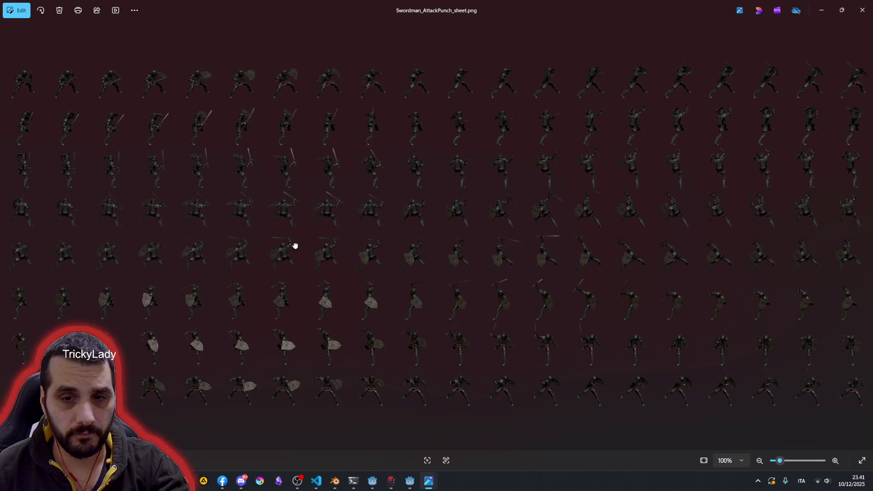
{"action": "scroll", "coordinate": [212, 170], "scroll_direction": "up", "scroll_amount": 3}
{"action": "scroll", "coordinate": [153, 193], "scroll_direction": "up", "scroll_amount": 3}
{"action": "scroll", "coordinate": [166, 173], "scroll_direction": "up", "scroll_amount": 1}
{"action": "scroll", "coordinate": [150, 177], "scroll_direction": "up", "scroll_amount": 1}
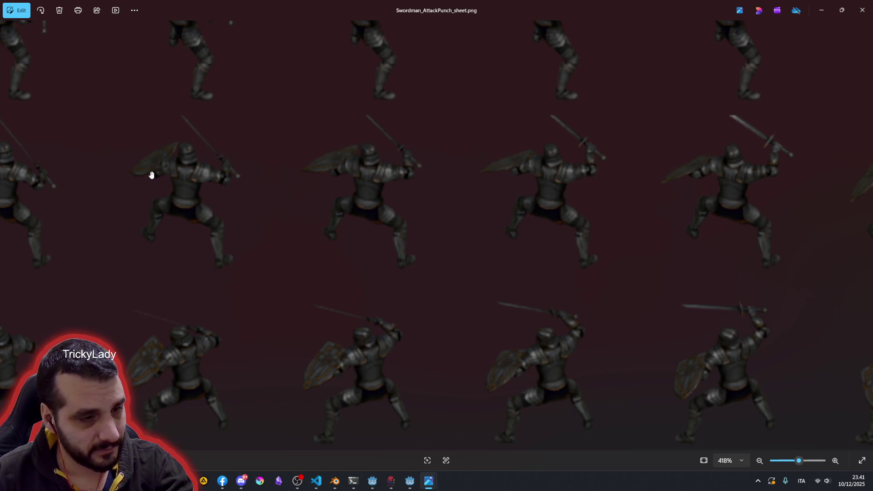
{"action": "scroll", "coordinate": [170, 176], "scroll_direction": "down", "scroll_amount": 5}
{"action": "scroll", "coordinate": [300, 166], "scroll_direction": "down", "scroll_amount": 2}
{"action": "scroll", "coordinate": [236, 288], "scroll_direction": "up", "scroll_amount": 1}
{"action": "scroll", "coordinate": [227, 300], "scroll_direction": "up", "scroll_amount": 2}
{"action": "scroll", "coordinate": [239, 273], "scroll_direction": "up", "scroll_amount": 2}
{"action": "scroll", "coordinate": [249, 232], "scroll_direction": "up", "scroll_amount": 2}
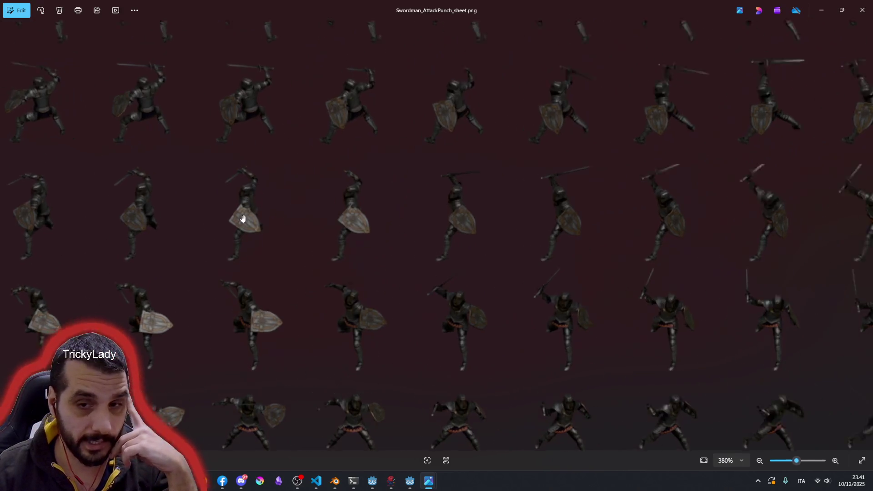
{"action": "scroll", "coordinate": [273, 191], "scroll_direction": "up", "scroll_amount": 3}
{"action": "scroll", "coordinate": [260, 248], "scroll_direction": "up", "scroll_amount": 1}
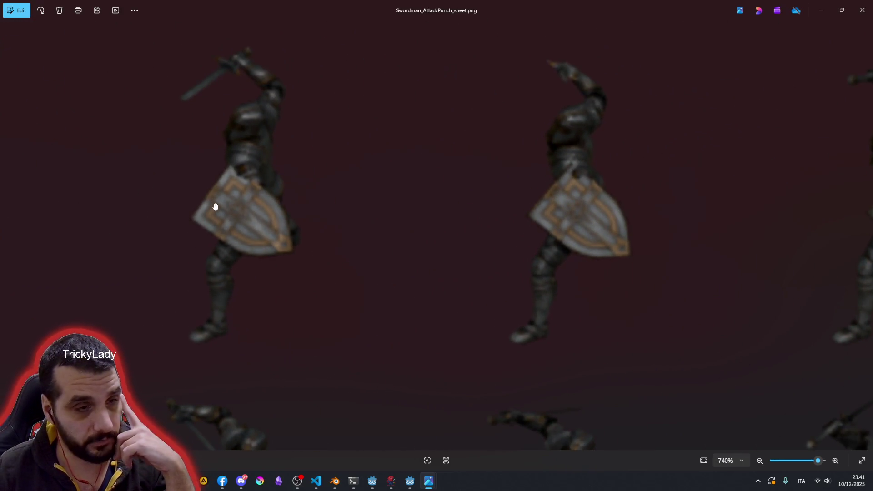
{"action": "scroll", "coordinate": [214, 205], "scroll_direction": "up", "scroll_amount": 1}
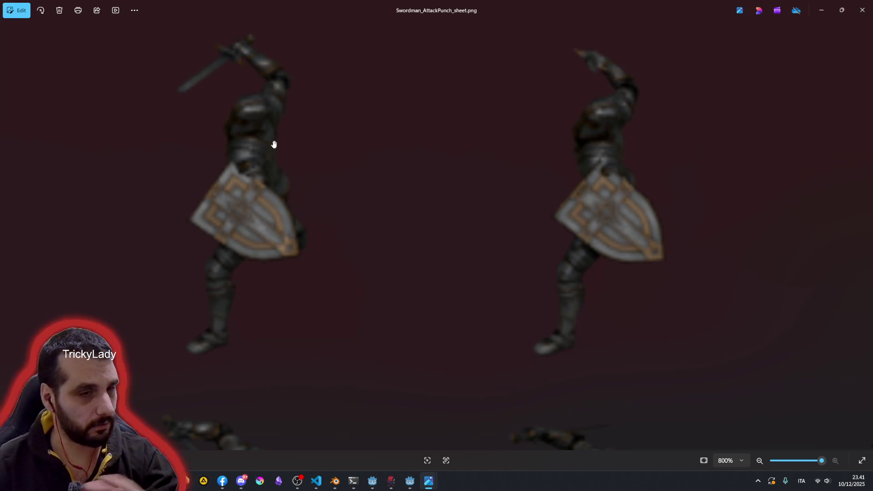
{"action": "scroll", "coordinate": [289, 160], "scroll_direction": "down", "scroll_amount": 4}
{"action": "scroll", "coordinate": [288, 160], "scroll_direction": "down", "scroll_amount": 2}
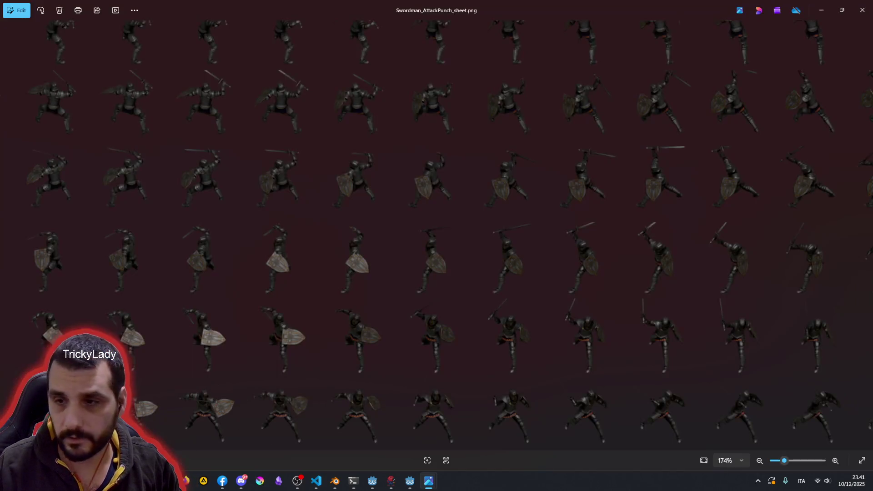
{"action": "mouse_move", "coordinate": [372, 481]}
{"action": "left_click", "coordinate": [420, 374]}
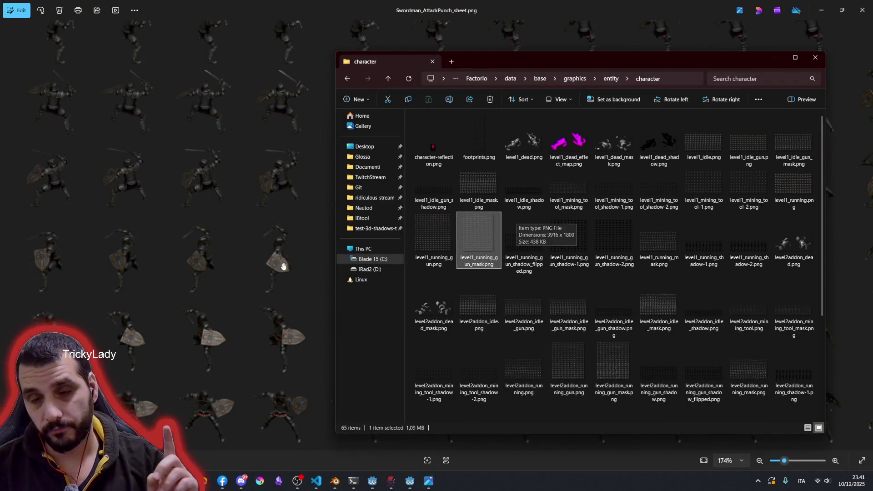
{"action": "scroll", "coordinate": [265, 184], "scroll_direction": "down", "scroll_amount": 1}
Step: Close the Swordman_AttackPunch and Swordman_GetHit sheets and the extra Photos windows
{"action": "left_click", "coordinate": [265, 185]}
{"action": "scroll", "coordinate": [263, 179], "scroll_direction": "down", "scroll_amount": 3}
{"action": "scroll", "coordinate": [264, 179], "scroll_direction": "down", "scroll_amount": 3}
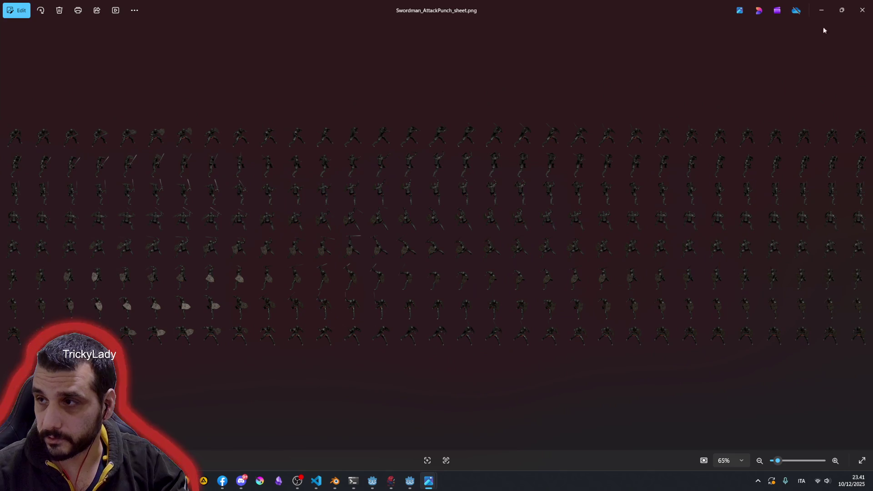
{"action": "left_click", "coordinate": [862, 13]}
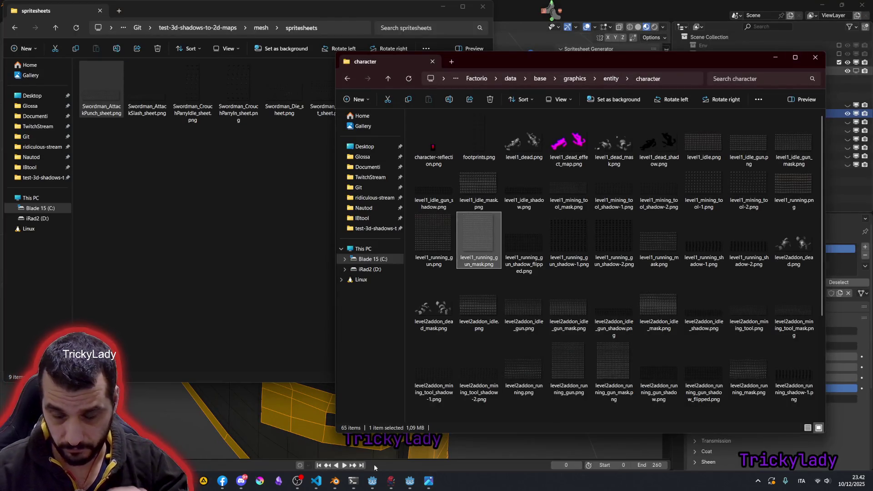
{"action": "mouse_move", "coordinate": [428, 481]}
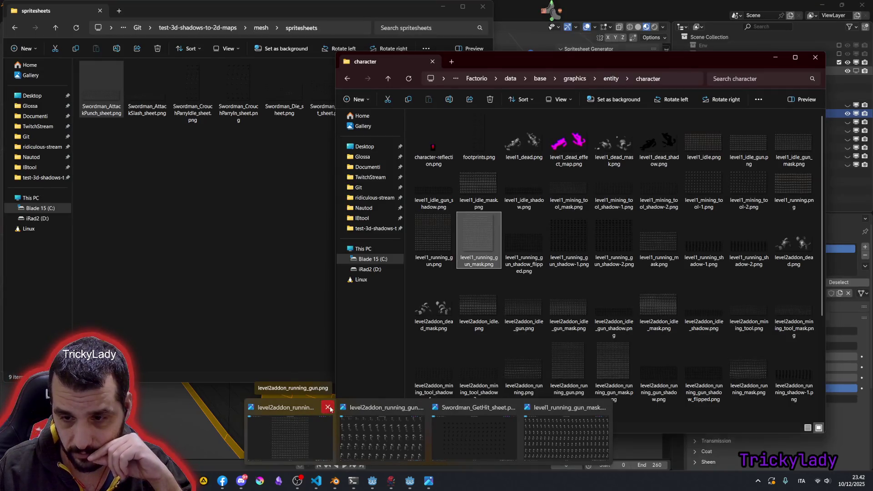
{"action": "left_click", "coordinate": [328, 406]}
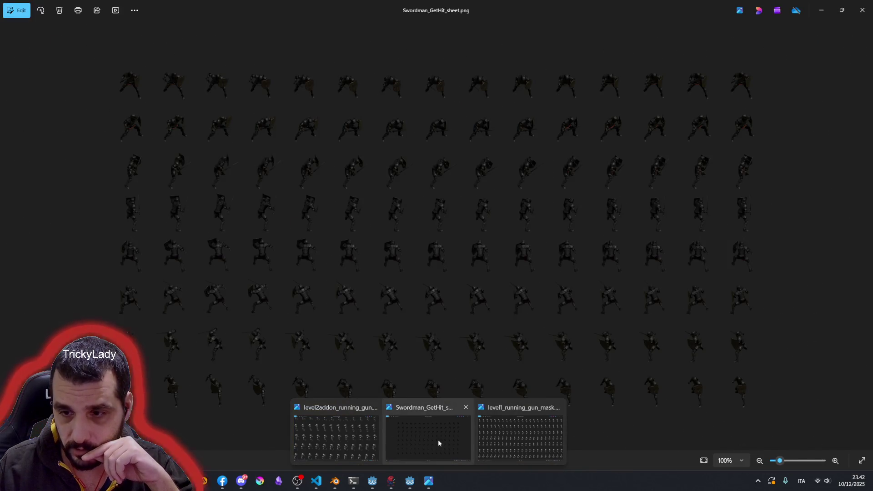
{"action": "middle_click", "coordinate": [461, 426]}
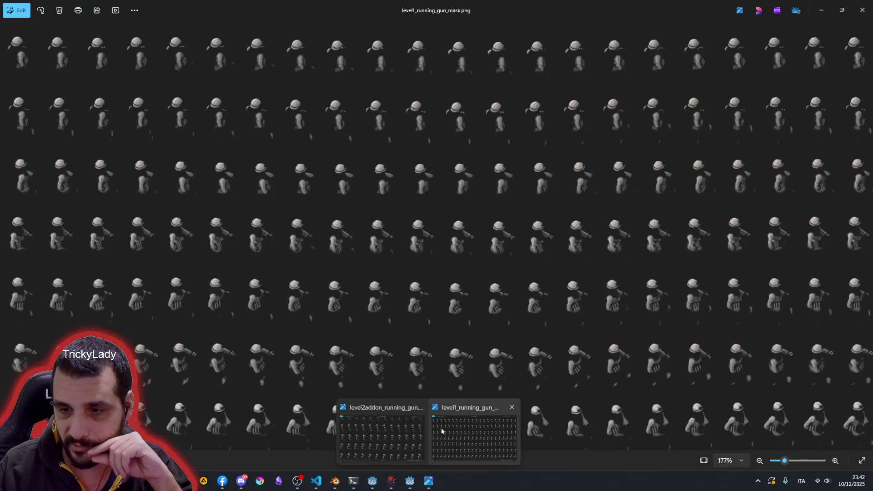
Step: Bring up the level1 running gun mask sheet, then move to level1_running_gun.png
{"action": "left_click", "coordinate": [441, 431]}
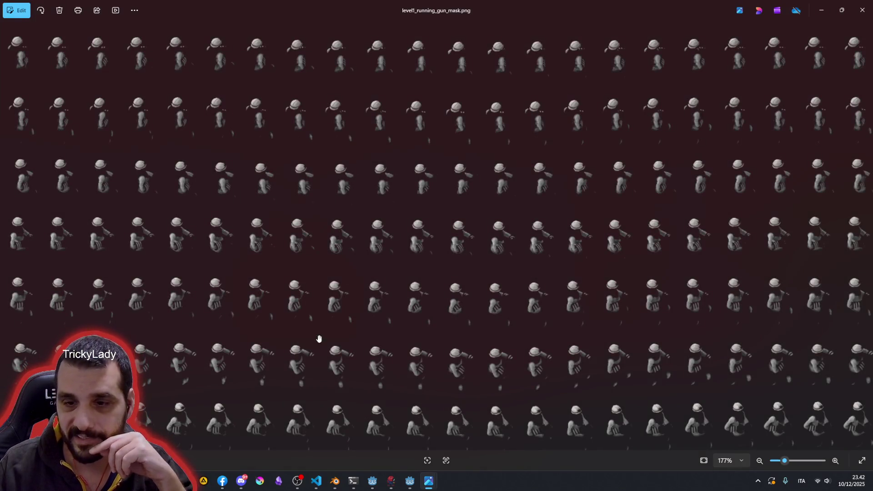
{"action": "scroll", "coordinate": [335, 306], "scroll_direction": "down", "scroll_amount": 3}
{"action": "scroll", "coordinate": [310, 328], "scroll_direction": "down", "scroll_amount": 3}
{"action": "scroll", "coordinate": [282, 117], "scroll_direction": "up", "scroll_amount": 5}
{"action": "scroll", "coordinate": [248, 89], "scroll_direction": "up", "scroll_amount": 2}
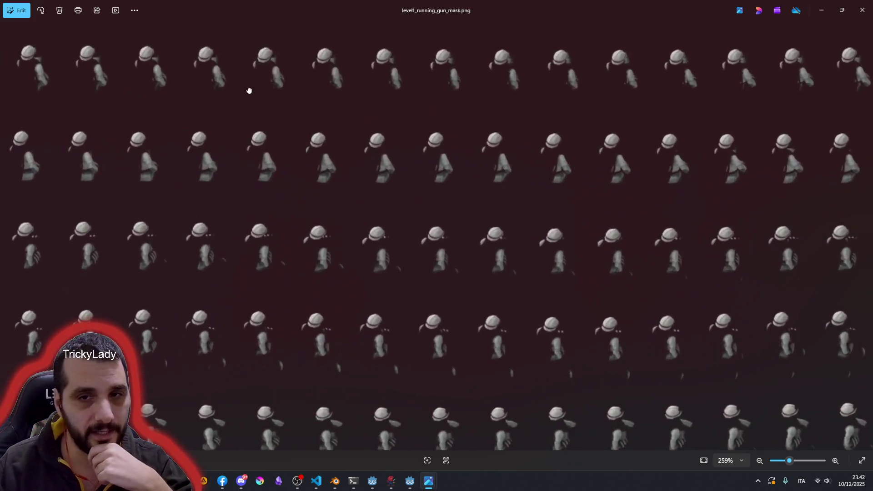
{"action": "left_click_drag", "start_coordinate": [248, 89], "coordinate": [305, 203]}
{"action": "scroll", "coordinate": [390, 377], "scroll_direction": "down", "scroll_amount": 5}
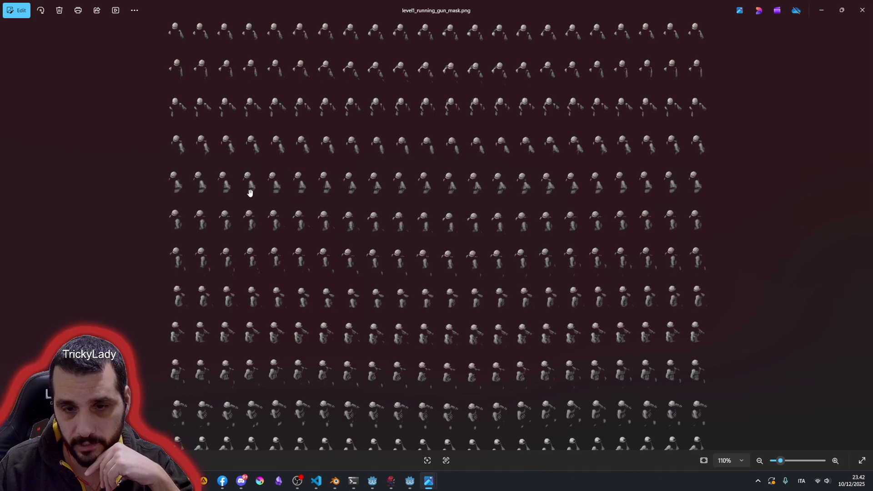
{"action": "key", "text": "Left"}
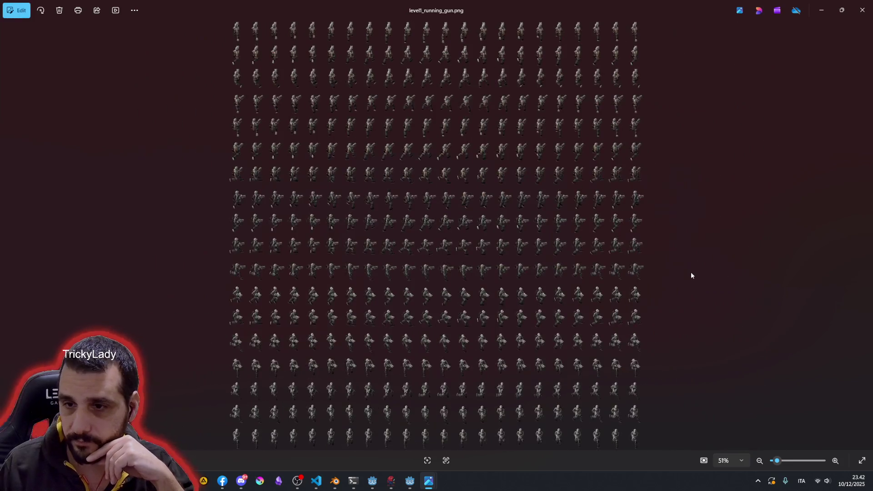
Step: Move on to the level1_running.png sprite sheet
{"action": "key", "text": "Left"}
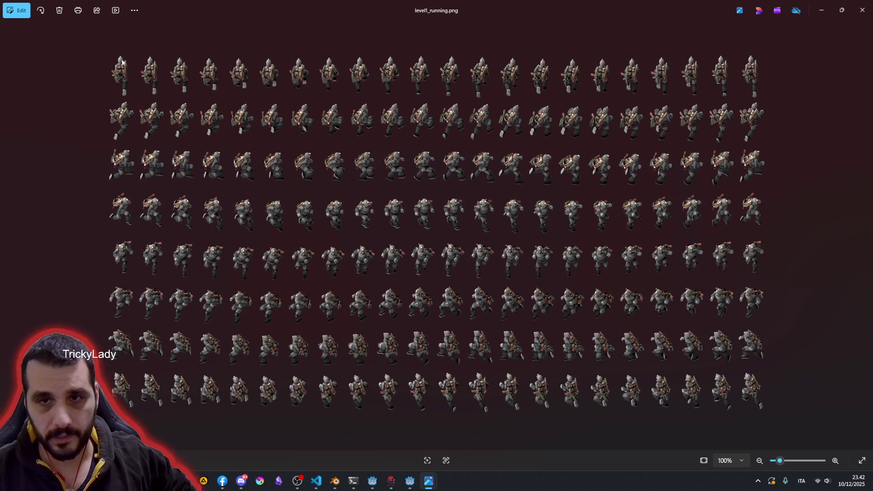
{"action": "scroll", "coordinate": [123, 62], "scroll_direction": "up", "scroll_amount": 2}
{"action": "scroll", "coordinate": [63, 77], "scroll_direction": "up", "scroll_amount": 2}
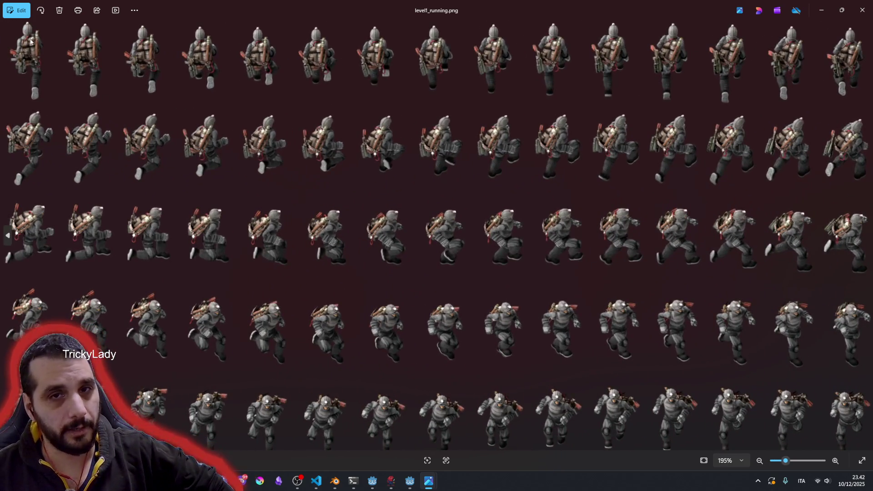
{"action": "scroll", "coordinate": [30, 41], "scroll_direction": "down", "scroll_amount": 2}
{"action": "scroll", "coordinate": [90, 59], "scroll_direction": "down", "scroll_amount": 2}
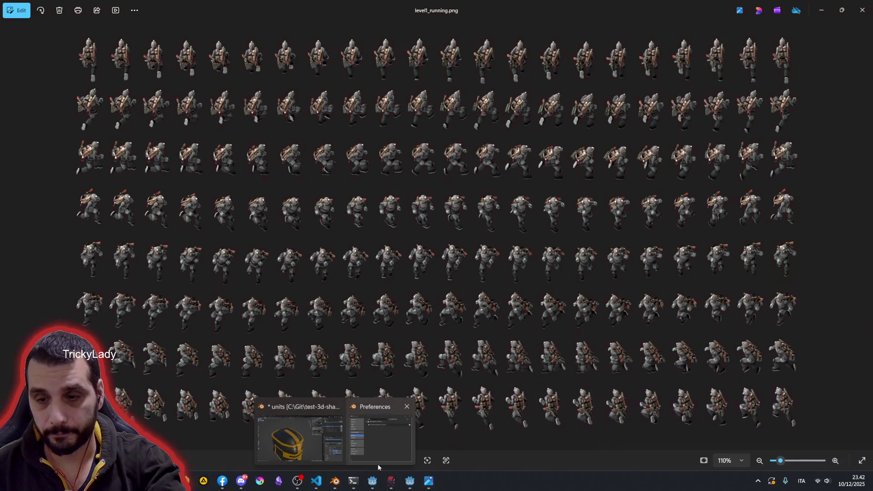
{"action": "left_click", "coordinate": [382, 440]}
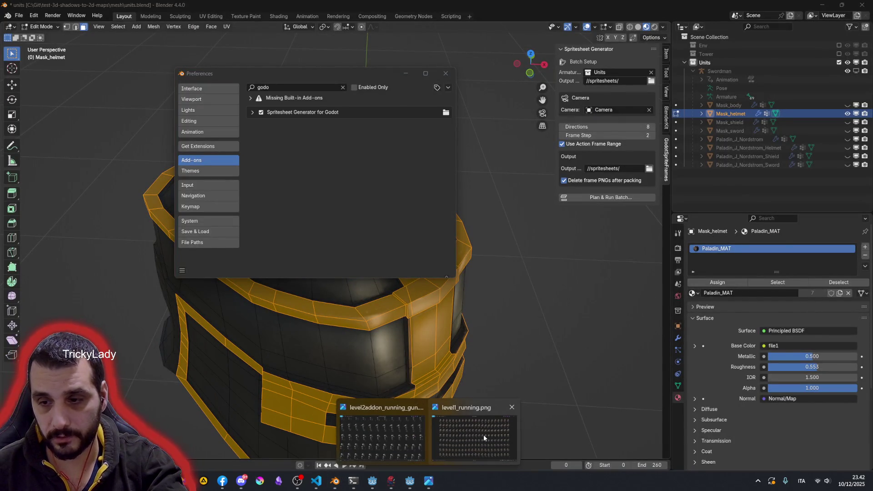
{"action": "left_click", "coordinate": [481, 435]}
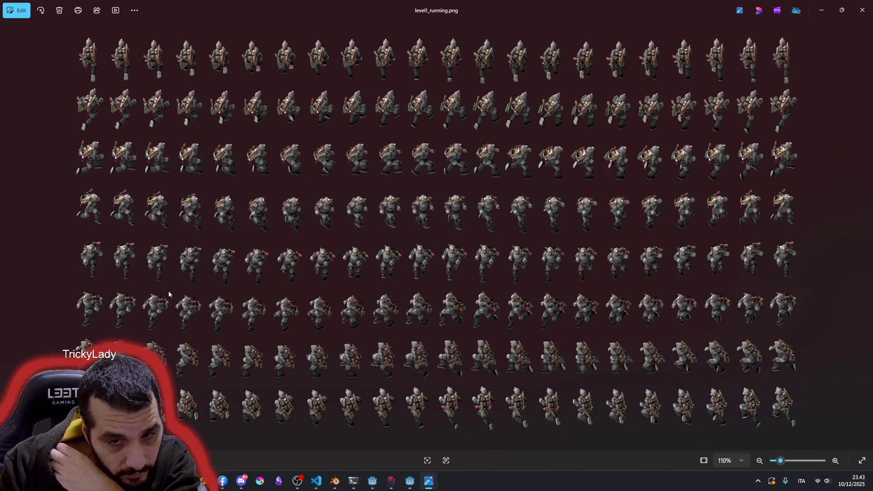
{"action": "scroll", "coordinate": [174, 274], "scroll_direction": "up", "scroll_amount": 3}
{"action": "scroll", "coordinate": [211, 250], "scroll_direction": "up", "scroll_amount": 2}
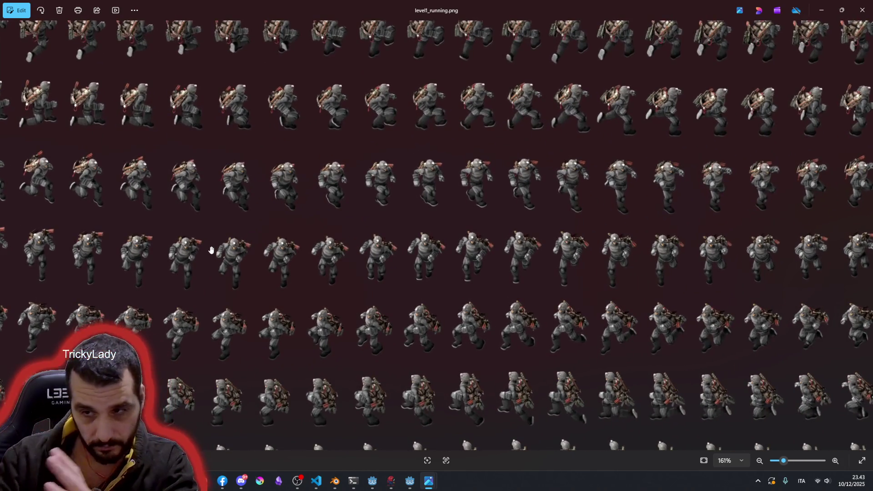
{"action": "scroll", "coordinate": [219, 235], "scroll_direction": "up", "scroll_amount": 2}
{"action": "scroll", "coordinate": [273, 266], "scroll_direction": "up", "scroll_amount": 3}
{"action": "scroll", "coordinate": [318, 290], "scroll_direction": "up", "scroll_amount": 2}
{"action": "scroll", "coordinate": [235, 252], "scroll_direction": "up", "scroll_amount": 1}
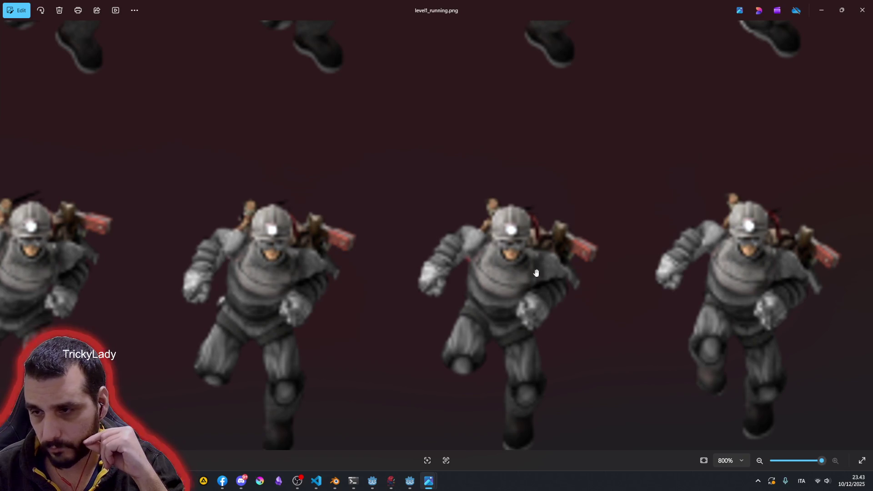
{"action": "scroll", "coordinate": [478, 327], "scroll_direction": "down", "scroll_amount": 5}
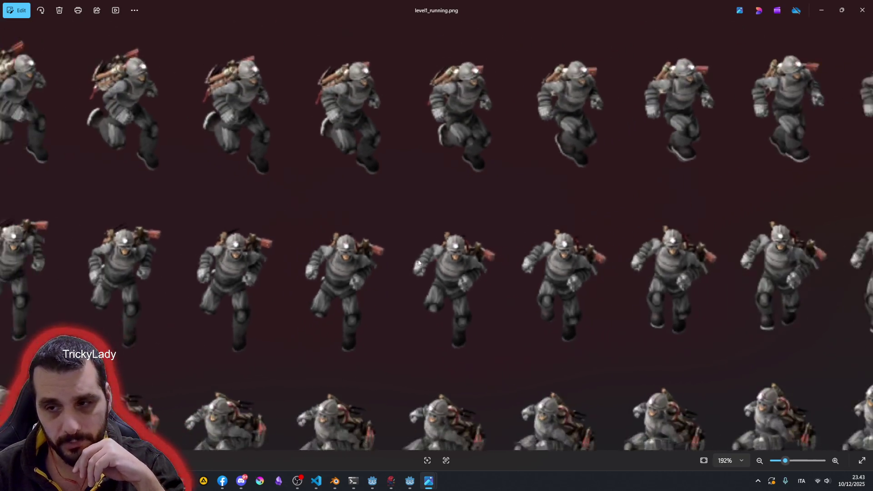
{"action": "scroll", "coordinate": [406, 260], "scroll_direction": "down", "scroll_amount": 5}
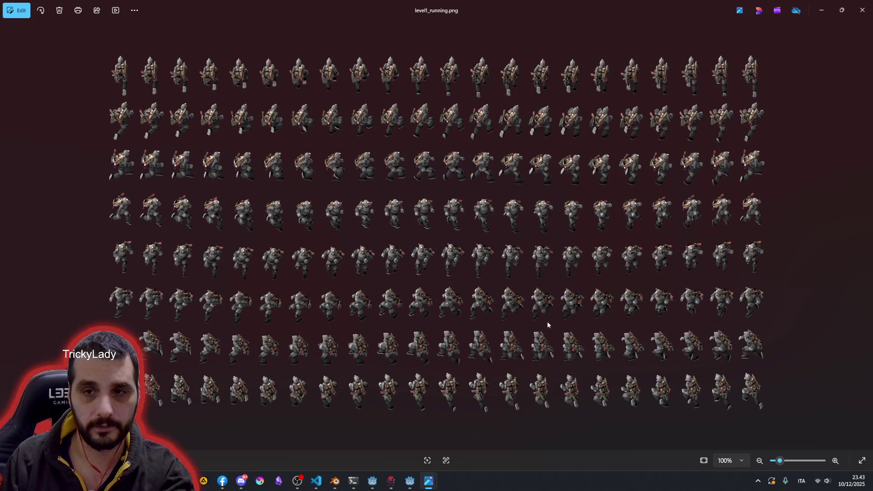
Step: Step past the gun mask and gun shadow sheets to reach level1_running_mask.png
{"action": "key", "text": "Right"}
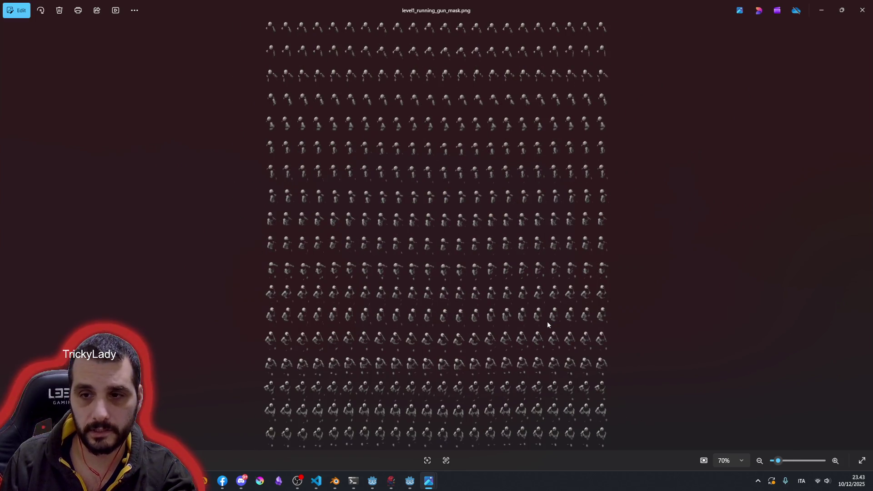
{"action": "key", "text": "Right"}
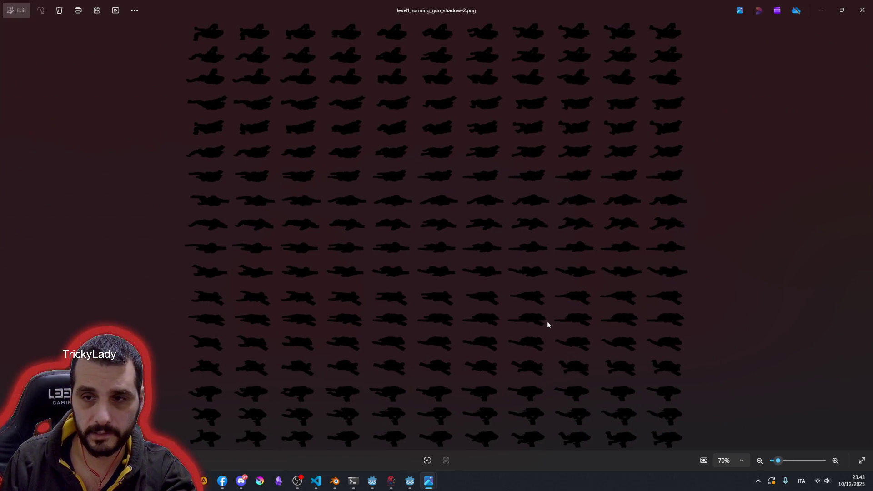
{"action": "key", "text": "Right"}
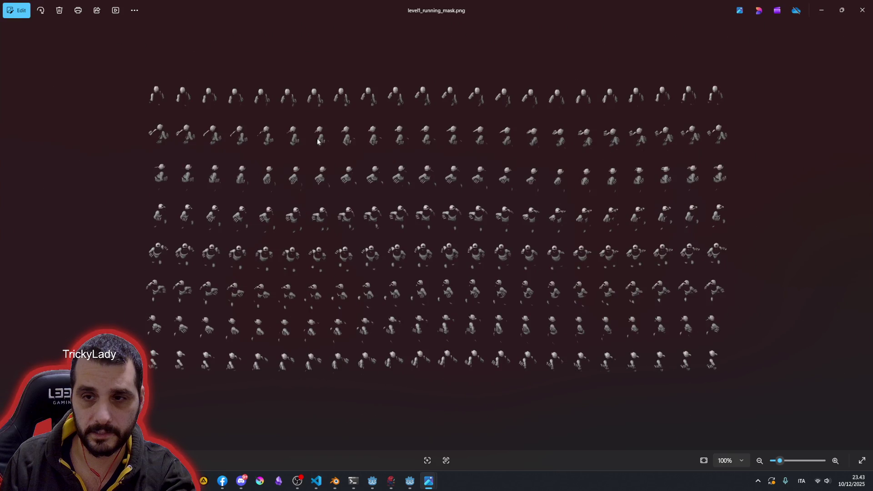
{"action": "scroll", "coordinate": [150, 88], "scroll_direction": "up", "scroll_amount": 5}
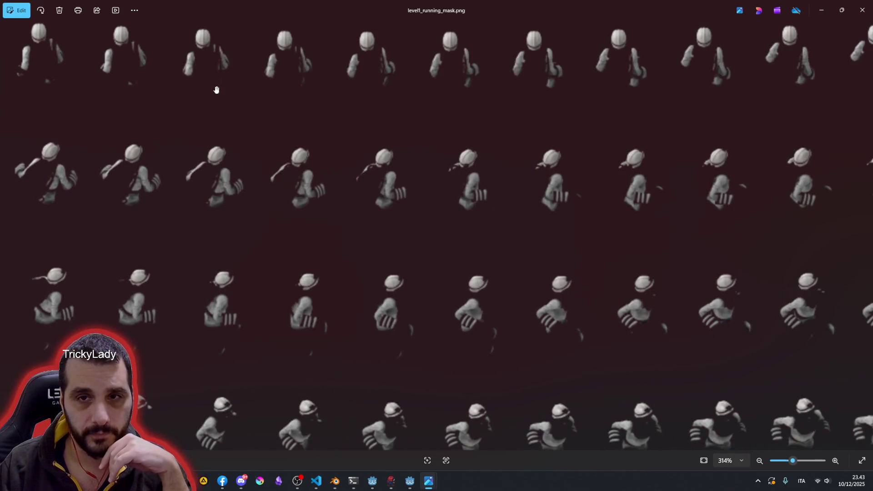
{"action": "scroll", "coordinate": [199, 75], "scroll_direction": "up", "scroll_amount": 2}
{"action": "scroll", "coordinate": [203, 89], "scroll_direction": "up", "scroll_amount": 1}
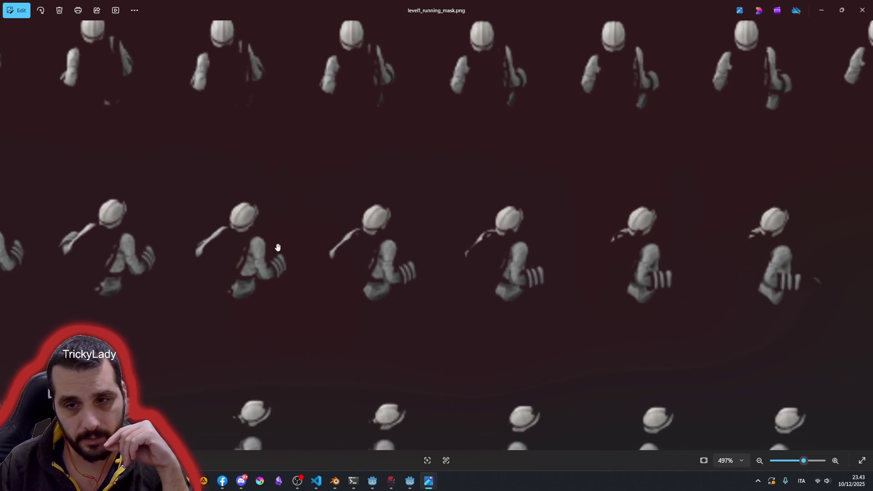
{"action": "scroll", "coordinate": [252, 253], "scroll_direction": "down", "scroll_amount": 2}
{"action": "scroll", "coordinate": [273, 170], "scroll_direction": "down", "scroll_amount": 2}
{"action": "scroll", "coordinate": [302, 66], "scroll_direction": "up", "scroll_amount": 5}
{"action": "scroll", "coordinate": [286, 143], "scroll_direction": "down", "scroll_amount": 3}
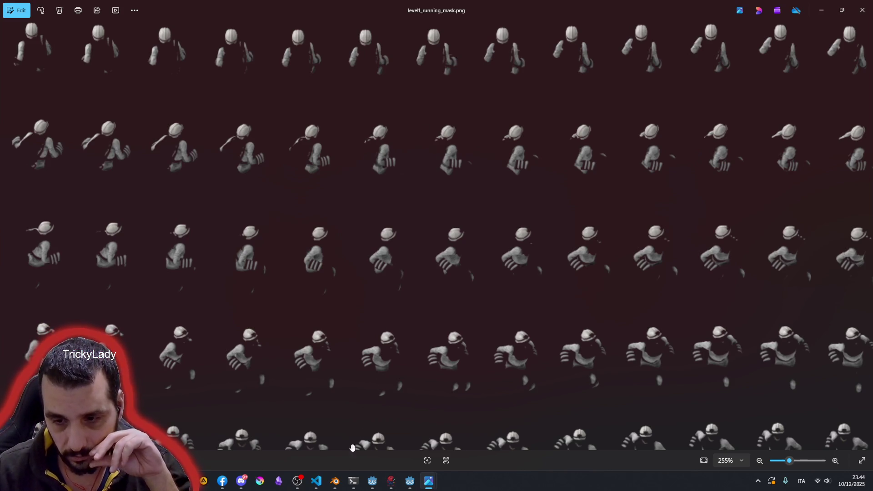
Step: Return to Blender, close Preferences, and reopen the Add-ons list with the 'godo' filter
{"action": "left_click", "coordinate": [335, 481]}
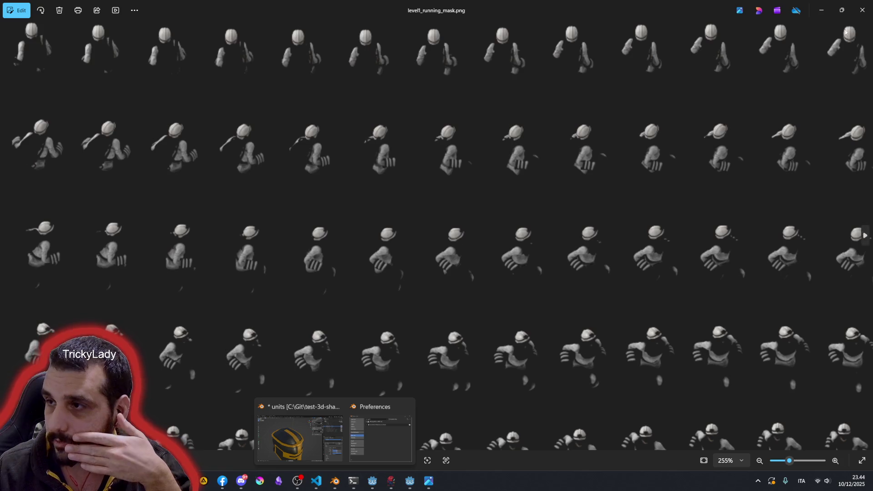
{"action": "left_click", "coordinate": [861, 15]}
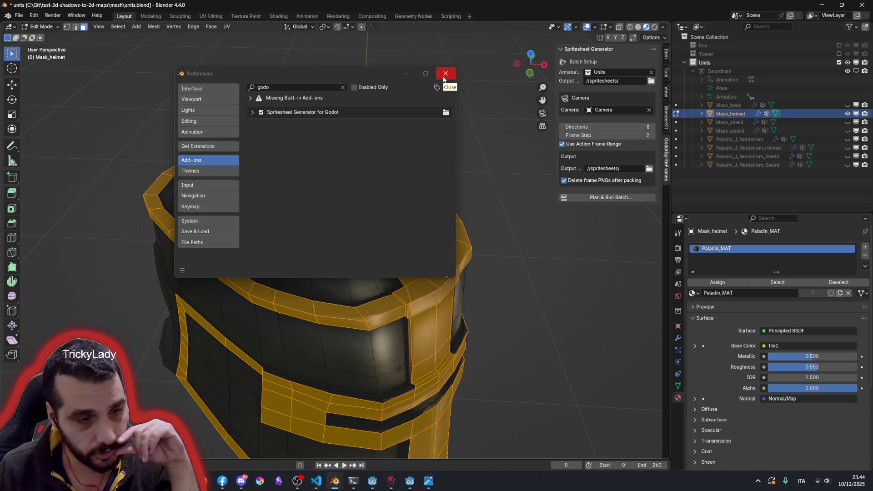
{"action": "left_click", "coordinate": [445, 73]}
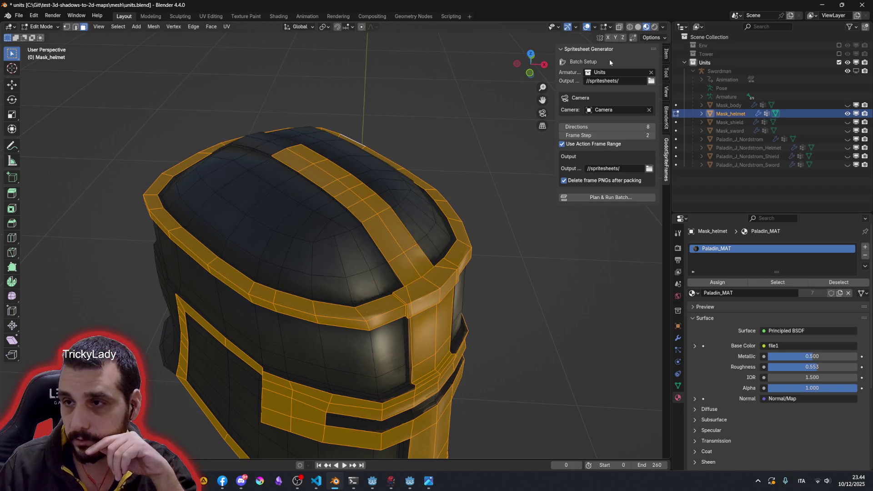
{"action": "left_click", "coordinate": [45, 15]}
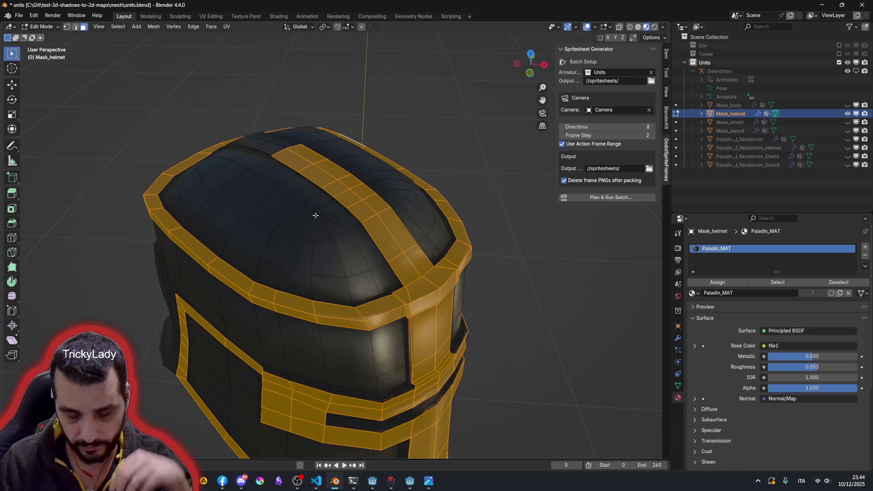
{"action": "key", "text": "ctrl+comma"}
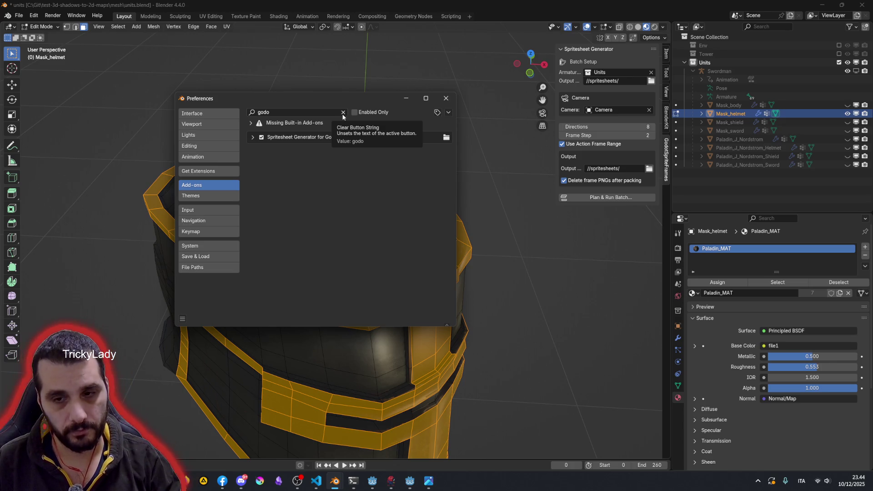
Step: Reveal batch_rendering.py's folder in File Explorer from Visual Studio Code and centre the window
{"action": "left_click", "coordinate": [316, 481]}
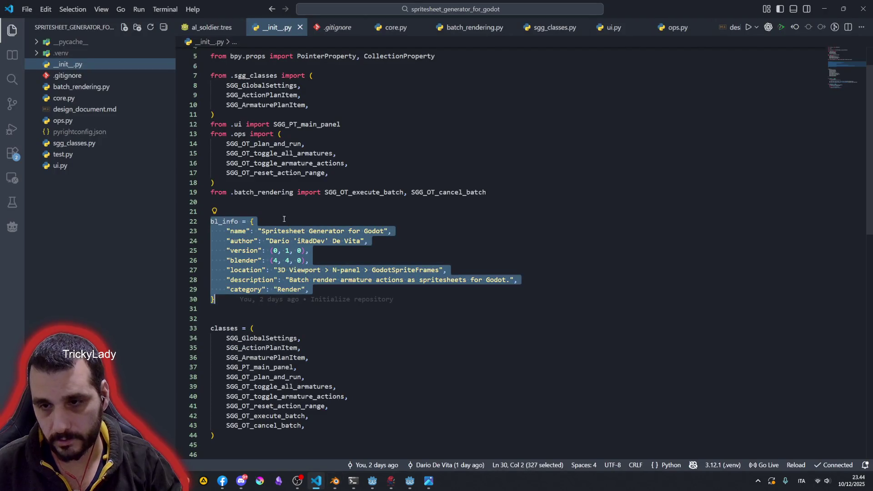
{"action": "right_click", "coordinate": [71, 87]}
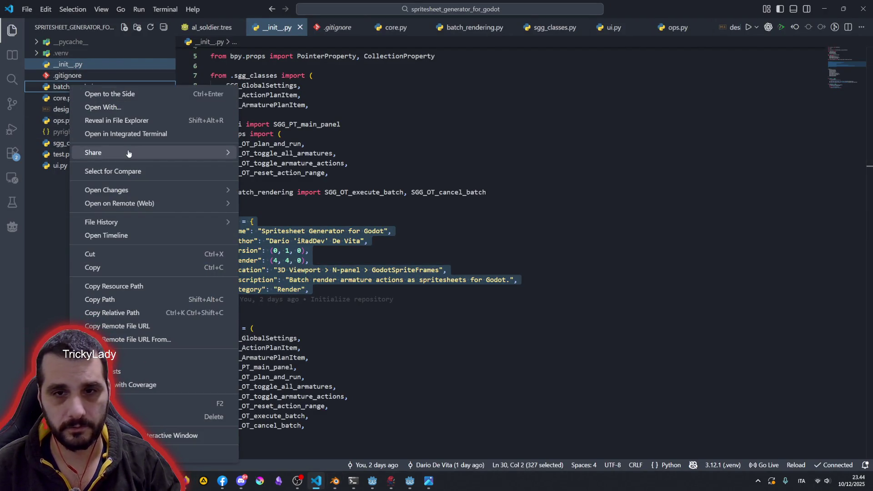
{"action": "left_click", "coordinate": [126, 121]}
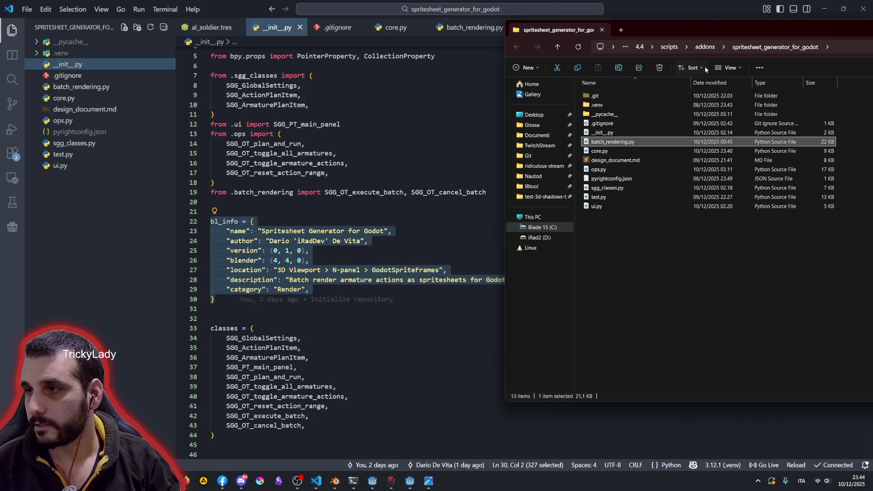
{"action": "left_click_drag", "start_coordinate": [709, 29], "coordinate": [337, 45]}
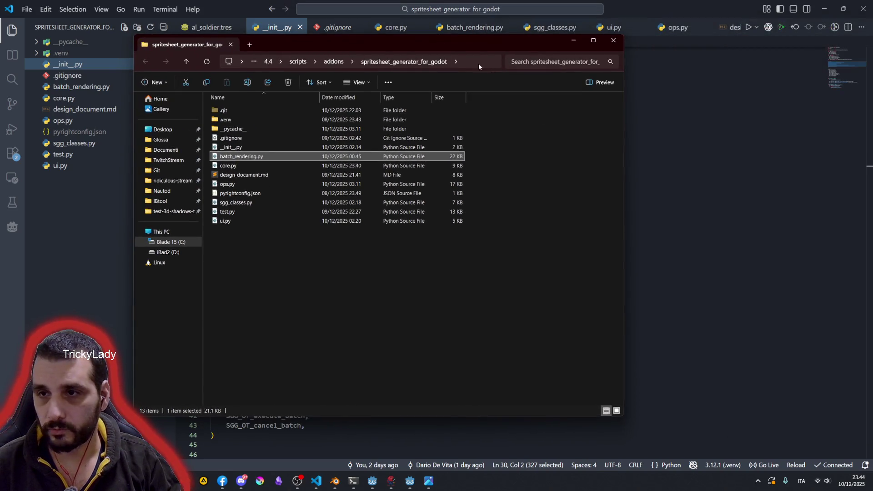
Step: Show the full path and select it through AppData, Blender 4.4 scripts and addons folders
{"action": "left_click", "coordinate": [275, 61]}
{"action": "left_click", "coordinate": [246, 62]}
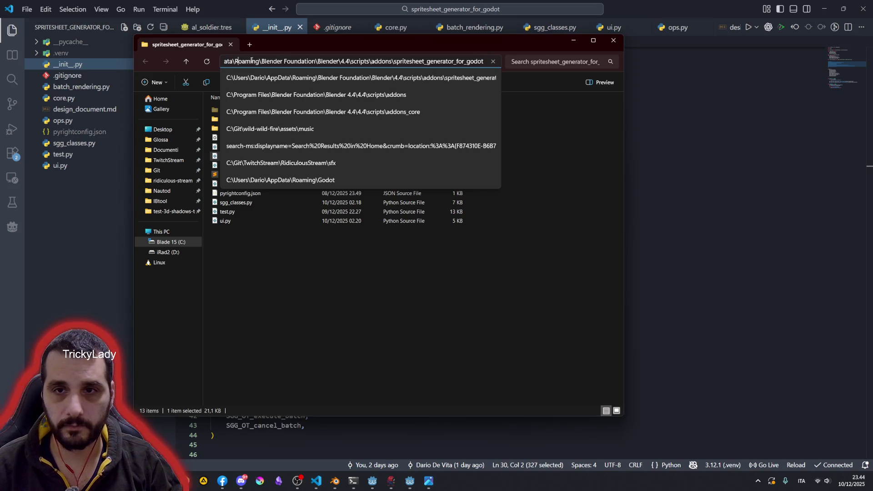
{"action": "key", "text": "Home"}
{"action": "key", "text": "ctrl+Right"}
{"action": "key", "text": "ctrl+Right"}
{"action": "key", "text": "ctrl+shift+Right"}
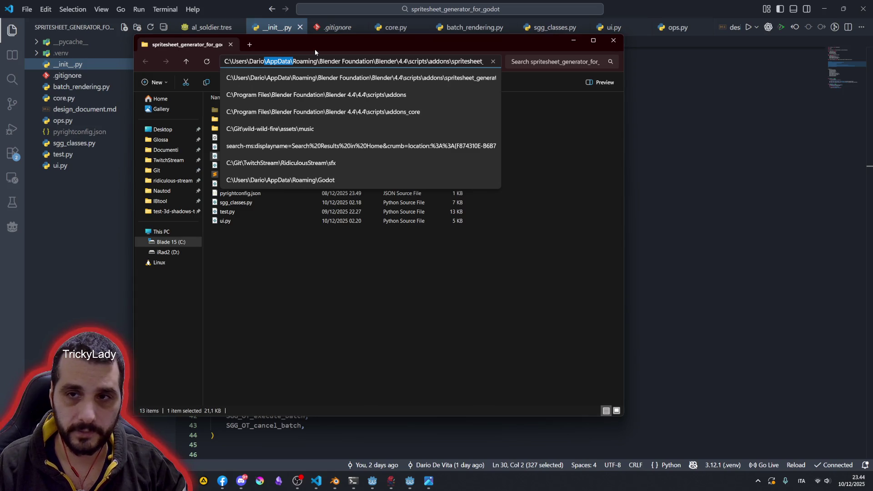
{"action": "key", "text": "ctrl+shift+Right"}
{"action": "key", "text": "ctrl+shift+Right"}
{"action": "key", "text": "ctrl+shift+Right"}
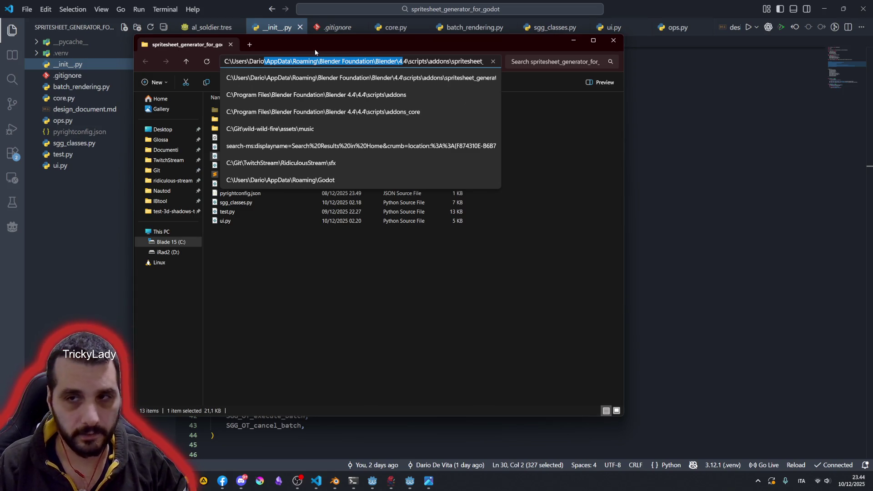
{"action": "key", "text": "ctrl+shift+Right"}
{"action": "key", "text": "ctrl+shift+Right"}
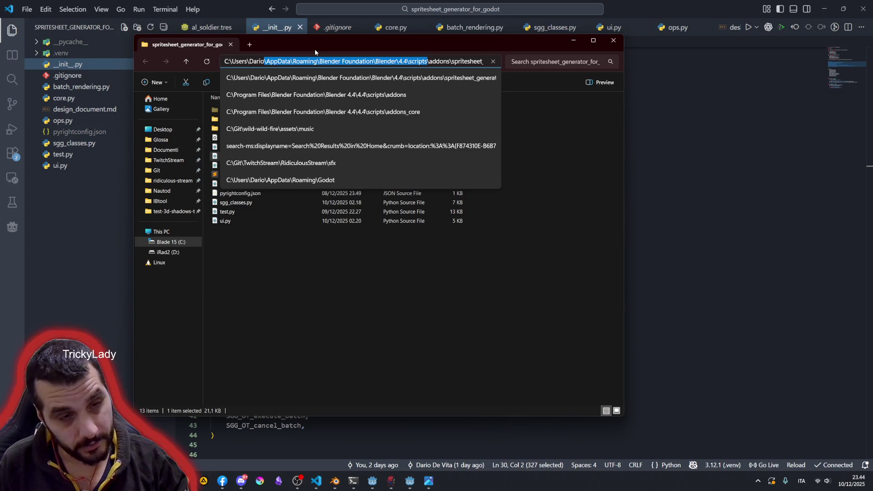
{"action": "key", "text": "shift+Right"}
{"action": "key", "text": "shift+Right"}
{"action": "key", "text": "shift+Right"}
{"action": "key", "text": "shift+Right"}
{"action": "key", "text": "shift+Right"}
{"action": "key", "text": "shift+End"}
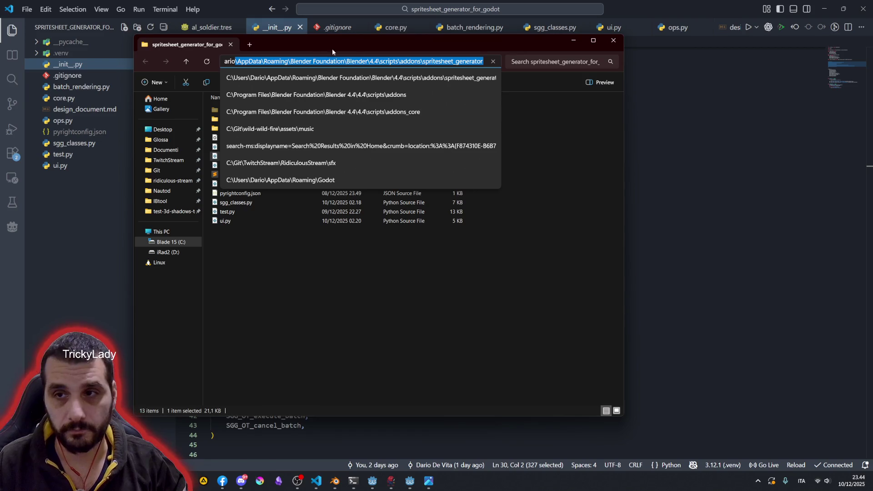
Step: Highlight the spritesheet_generator_for_godot folder name in the path, then head back to Blender
{"action": "double_click", "coordinate": [430, 62]}
{"action": "key", "text": "Left"}
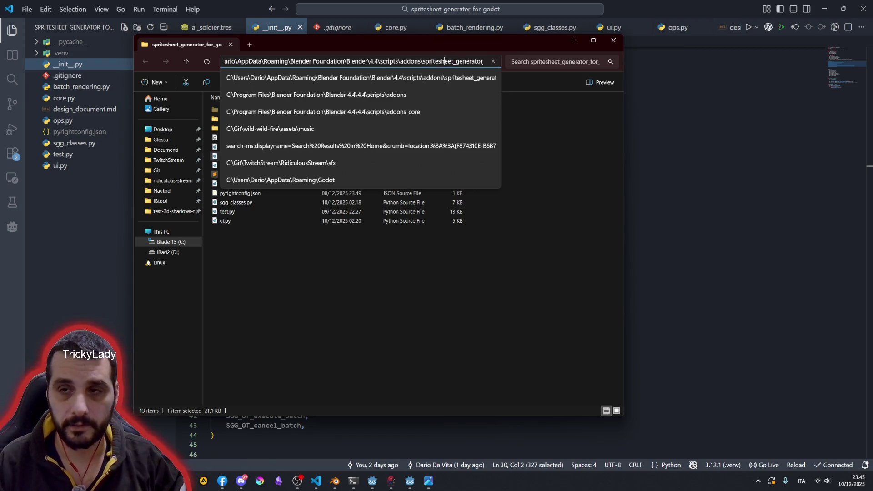
{"action": "key", "text": "shift+End"}
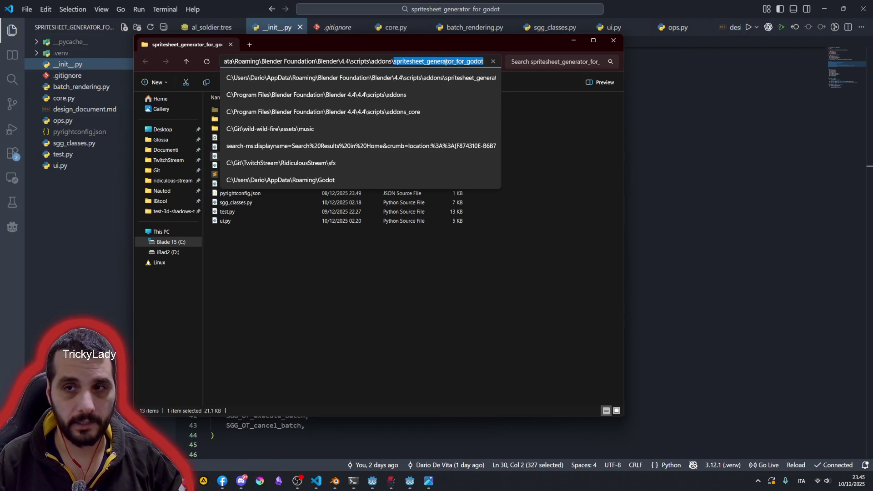
{"action": "double_click", "coordinate": [445, 61]}
{"action": "double_click", "coordinate": [408, 61]}
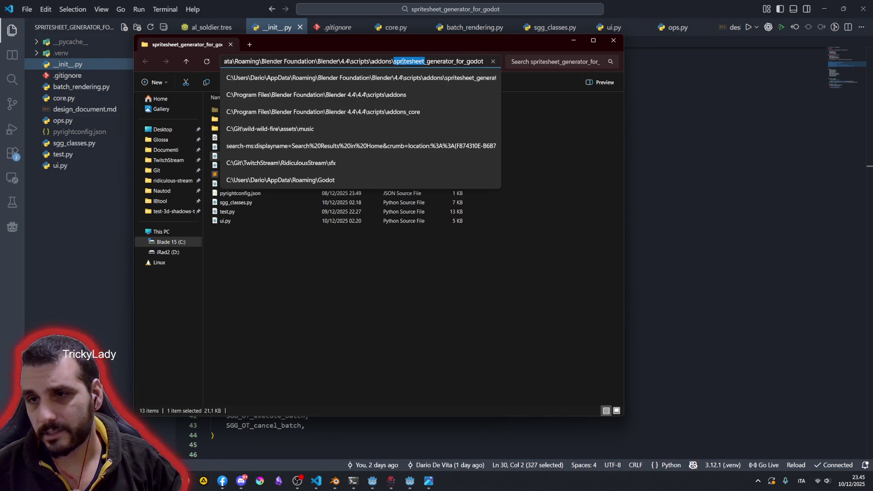
{"action": "double_click", "coordinate": [440, 61]}
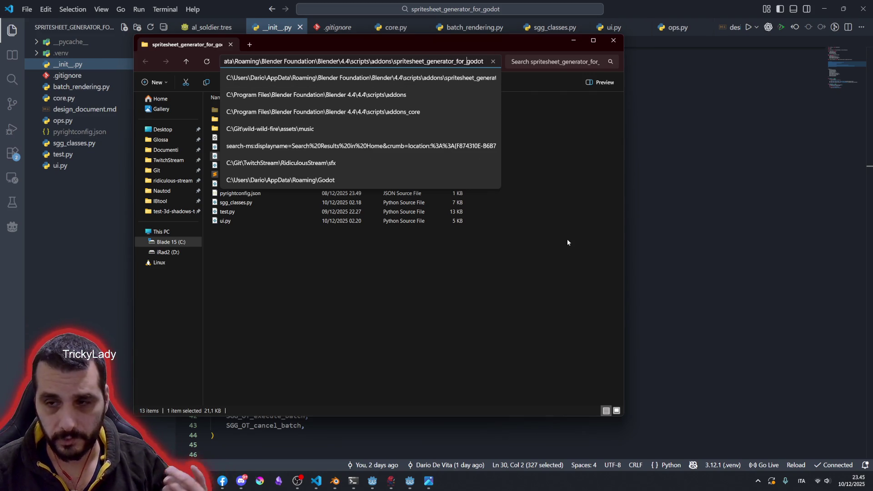
{"action": "left_click", "coordinate": [570, 240]}
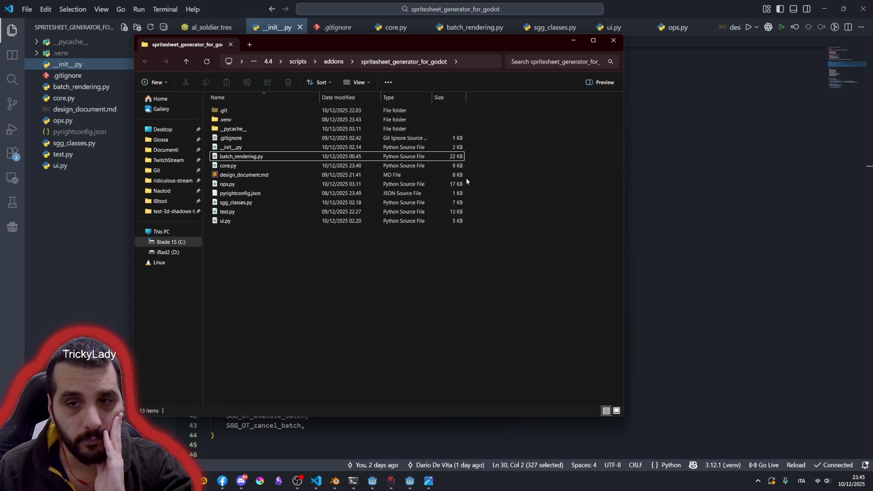
{"action": "left_click", "coordinate": [335, 481]}
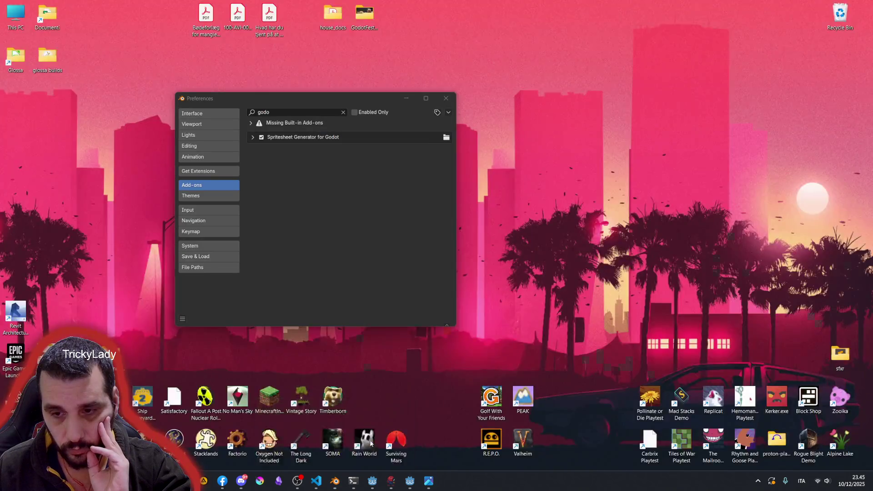
Step: Expand the Spritesheet Generator for Godot entry showing version 0.1.0 and clear the search filter
{"action": "left_click", "coordinate": [379, 433]}
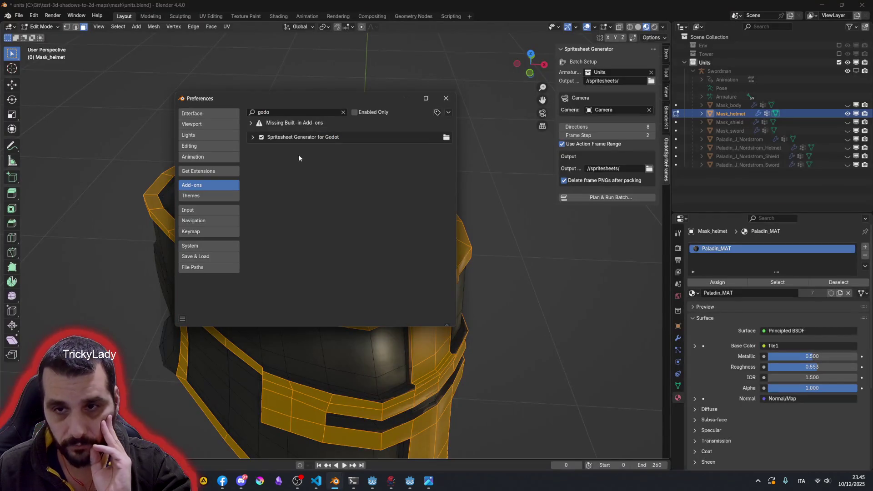
{"action": "left_click", "coordinate": [252, 138]}
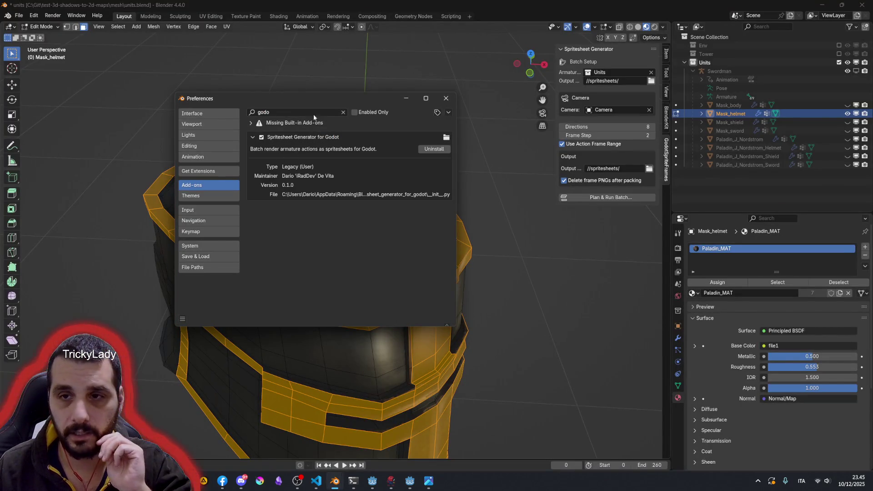
{"action": "left_click", "coordinate": [343, 112]}
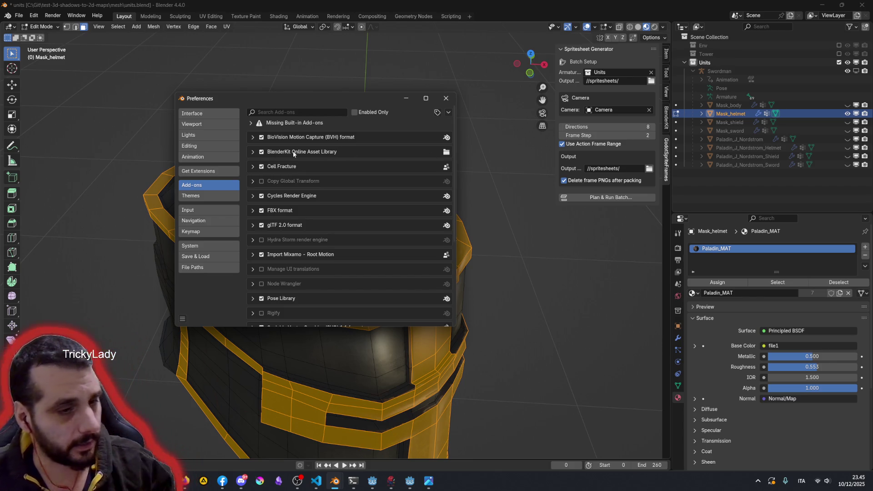
{"action": "scroll", "coordinate": [292, 151], "scroll_direction": "down", "scroll_amount": 5}
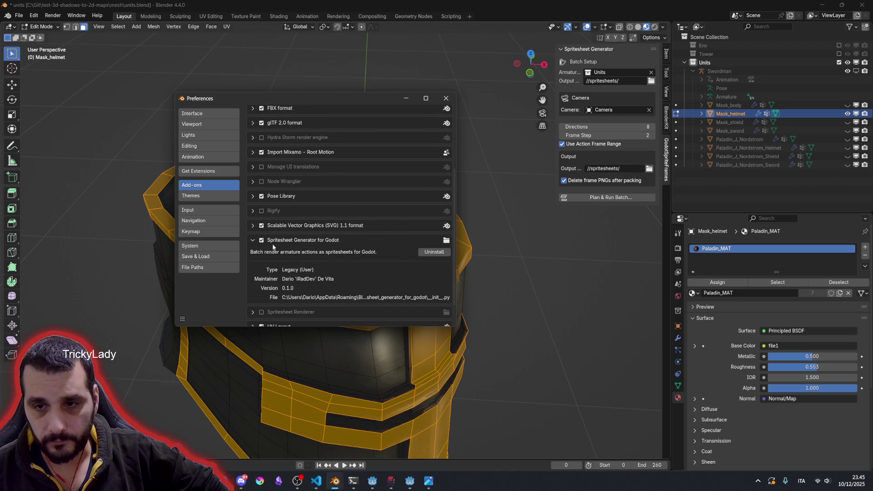
{"action": "scroll", "coordinate": [666, 113], "scroll_direction": "down", "scroll_amount": 1}
{"action": "scroll", "coordinate": [666, 113], "scroll_direction": "up", "scroll_amount": 1}
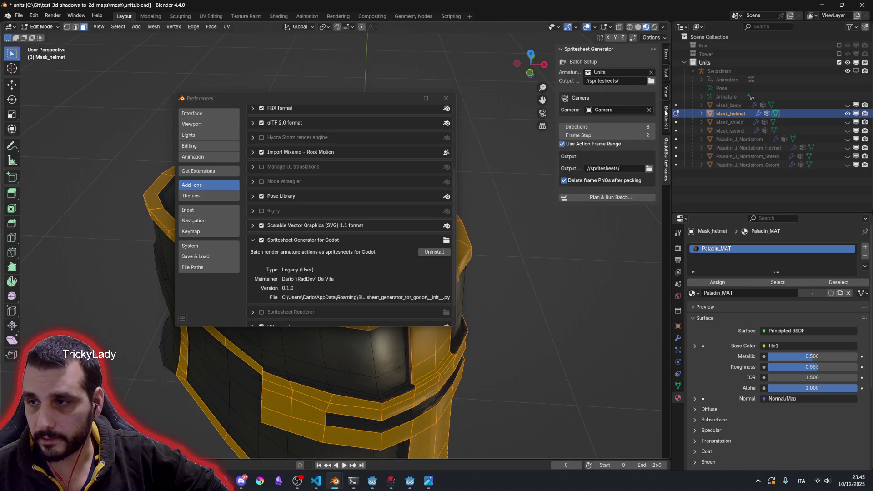
{"action": "scroll", "coordinate": [665, 112], "scroll_direction": "up", "scroll_amount": 1}
{"action": "scroll", "coordinate": [666, 112], "scroll_direction": "up", "scroll_amount": 1}
{"action": "scroll", "coordinate": [666, 113], "scroll_direction": "down", "scroll_amount": 2}
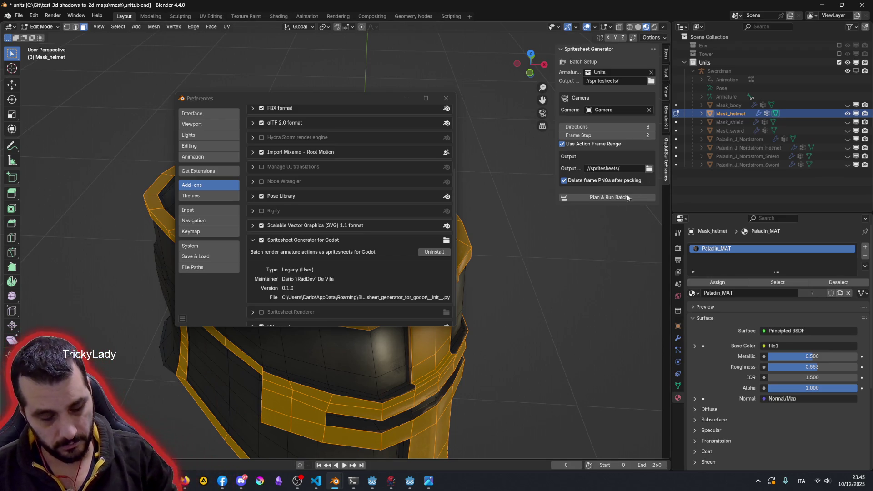
Step: Show the sidebar, fold Swordman's children so Units lists only Swordman, and make it active
{"action": "key", "text": "n"}
{"action": "key", "text": "n"}
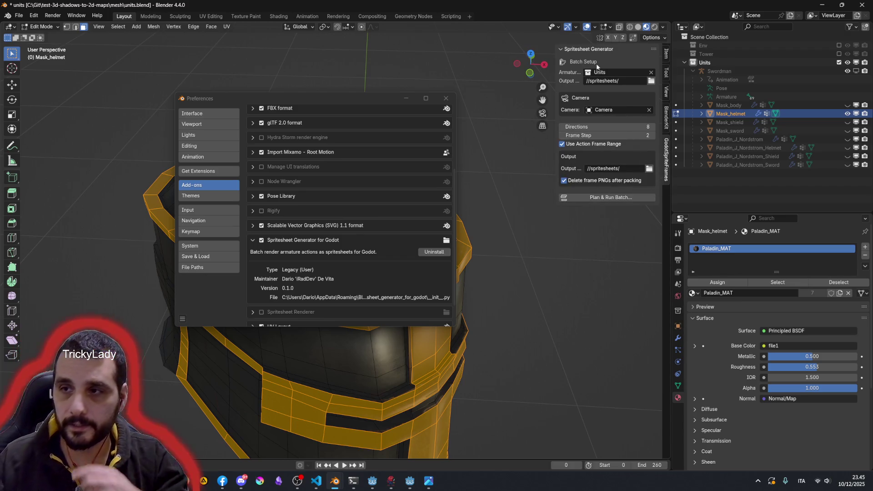
{"action": "left_click", "coordinate": [694, 71]}
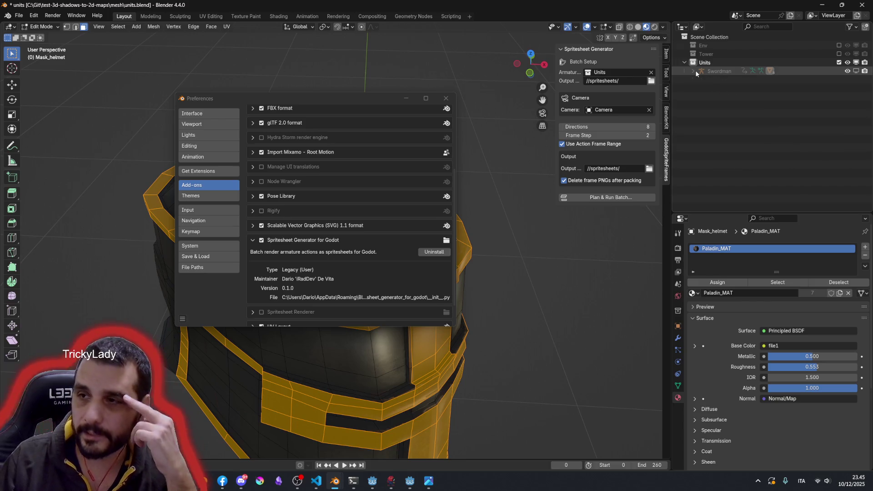
{"action": "left_click", "coordinate": [706, 65]}
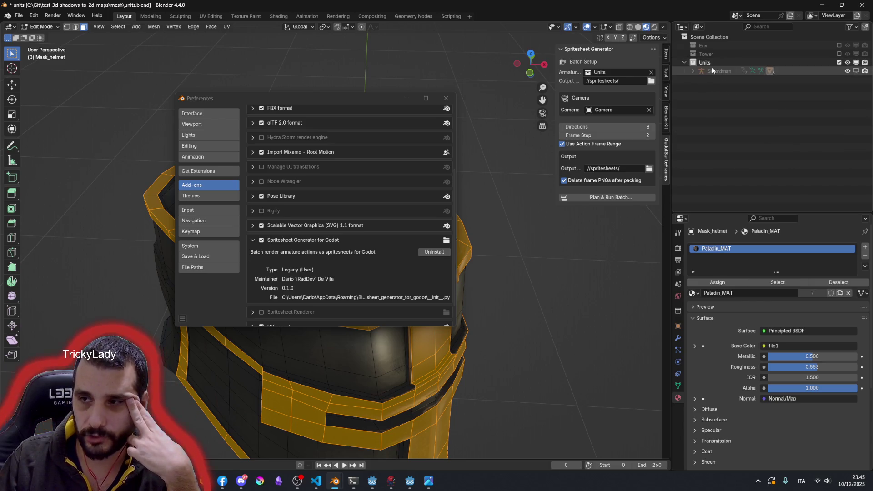
{"action": "key", "text": "KP_Add"}
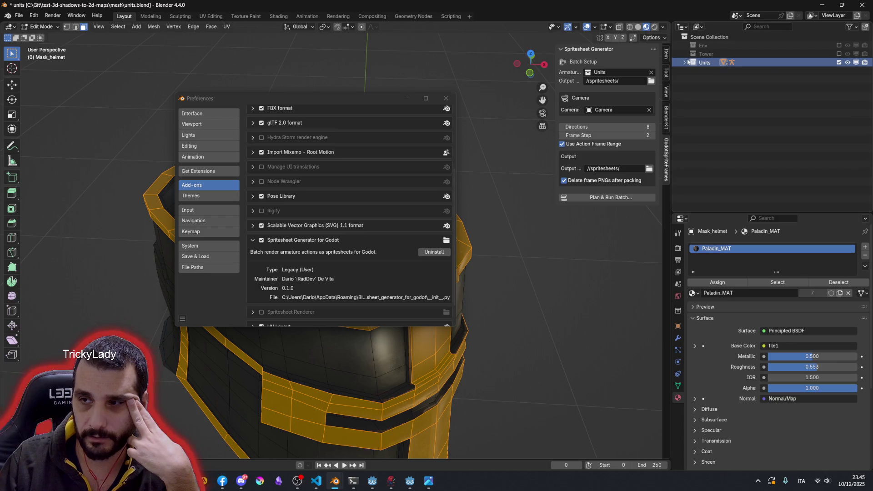
{"action": "left_click", "coordinate": [709, 70]}
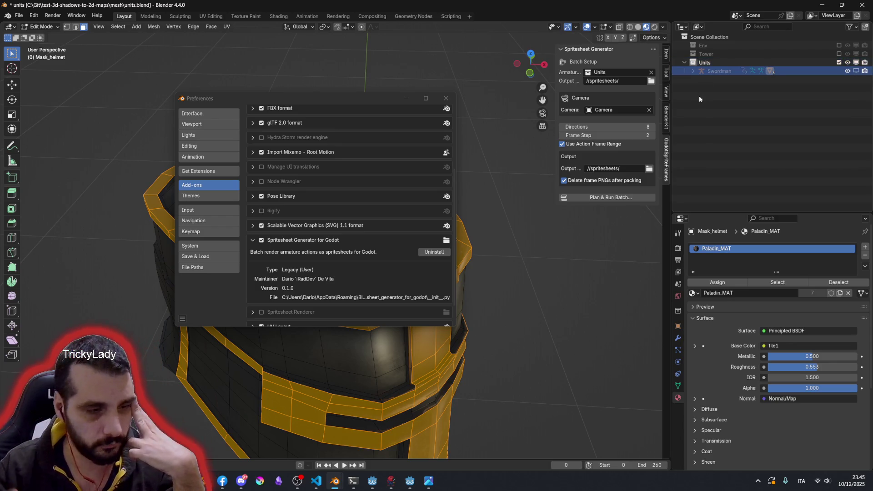
{"action": "left_click", "coordinate": [711, 65]}
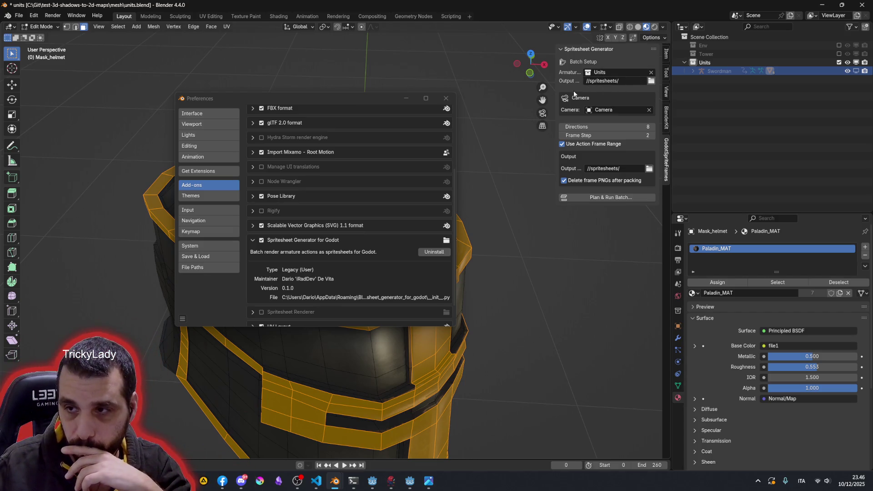
Step: Re-enter 8 for the batch render Directions setting
{"action": "left_click", "coordinate": [653, 129]}
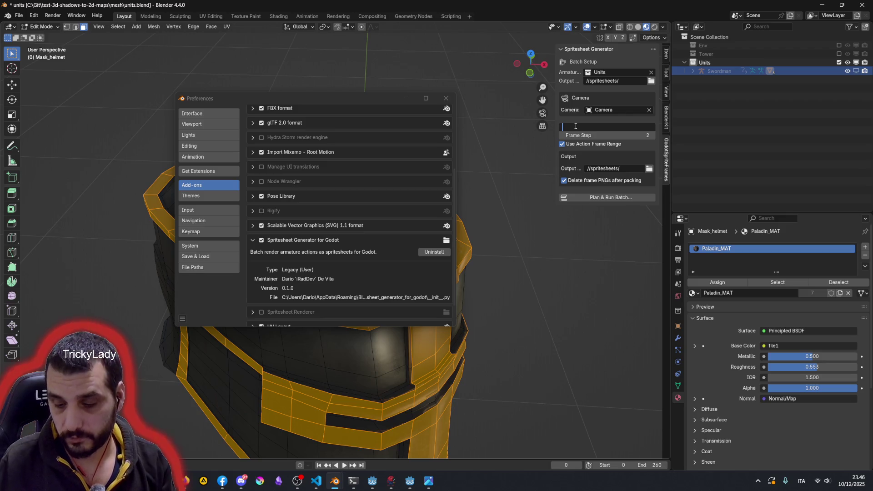
{"action": "type", "text": "8"}
{"action": "key", "text": "Return"}
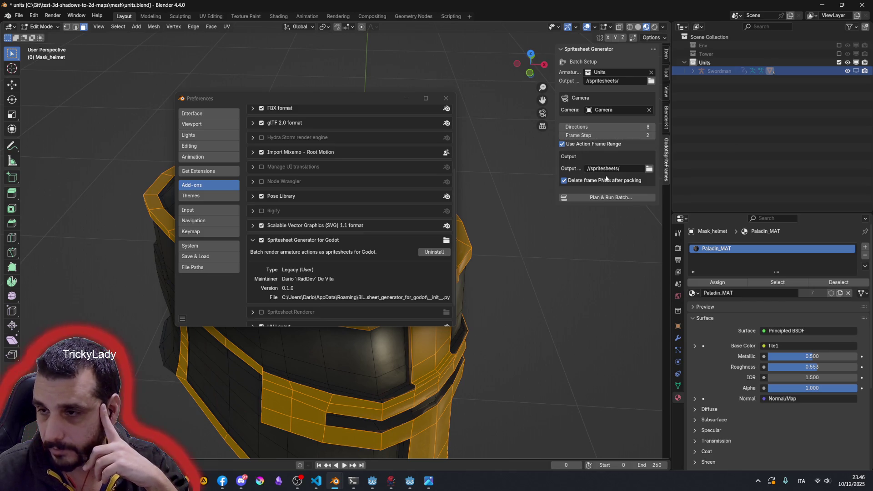
Step: Close Preferences and bring up the Plan & Run Batch dialog showing Swordman's 38 actions
{"action": "left_click", "coordinate": [447, 97]}
{"action": "left_click", "coordinate": [608, 198]}
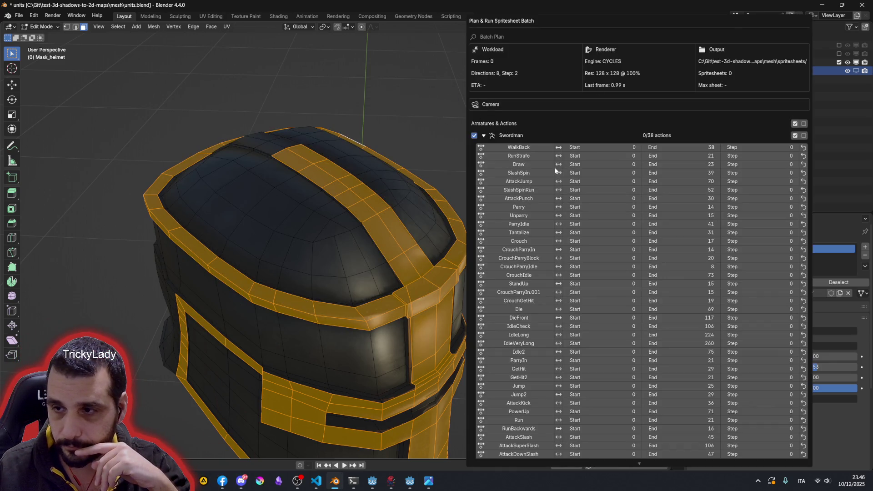
{"action": "left_click", "coordinate": [484, 135]}
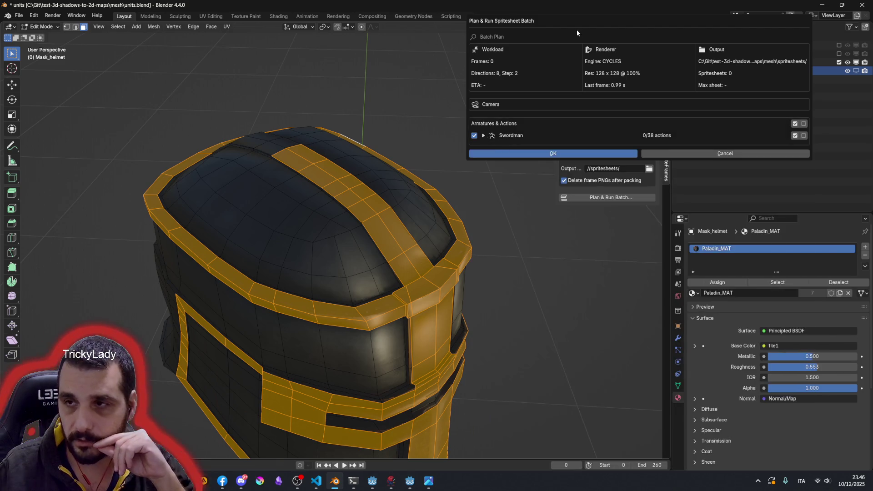
{"action": "left_click_drag", "start_coordinate": [577, 32], "coordinate": [293, 61]}
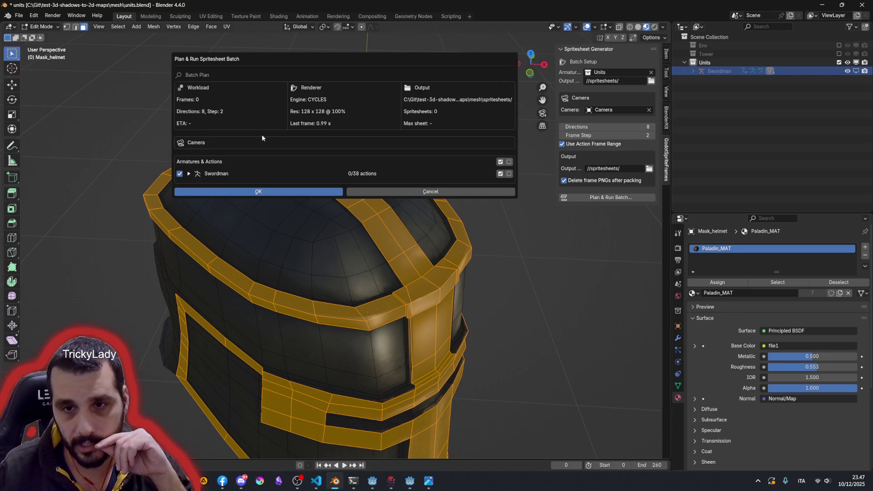
{"action": "left_click", "coordinate": [189, 174]}
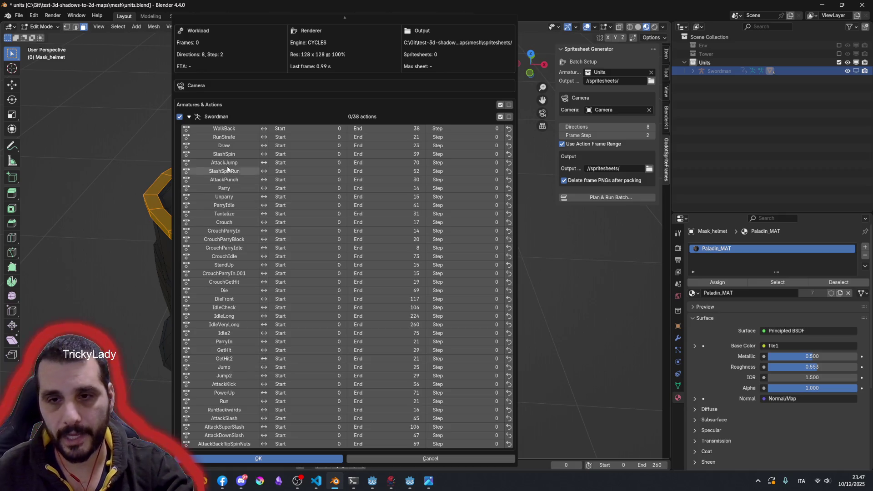
{"action": "left_click", "coordinate": [225, 146]}
{"action": "left_click", "coordinate": [225, 146]}
{"action": "left_click", "coordinate": [224, 213]}
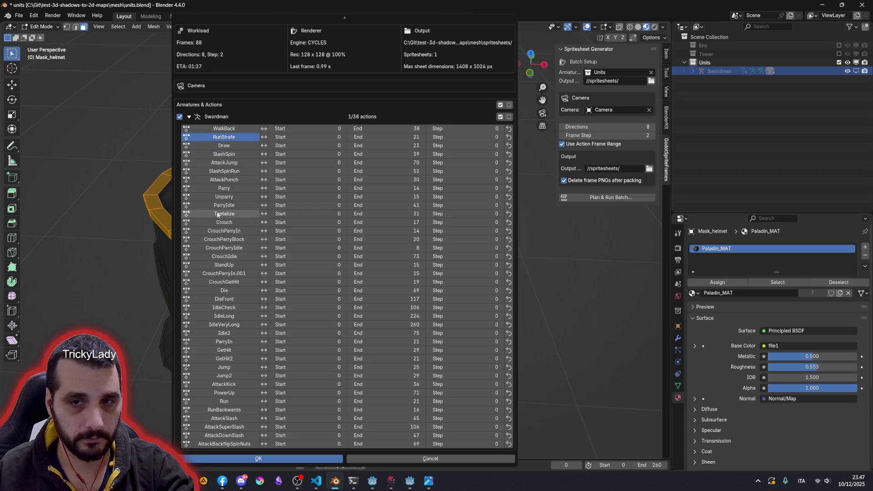
{"action": "left_click", "coordinate": [224, 281]}
{"action": "left_click", "coordinate": [224, 179]}
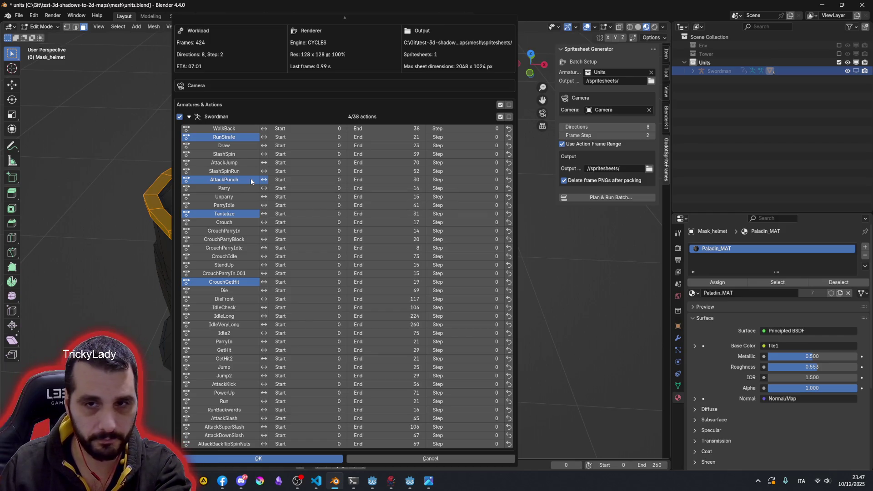
{"action": "left_click", "coordinate": [251, 180]}
{"action": "left_click", "coordinate": [225, 137]}
{"action": "left_click", "coordinate": [226, 128]}
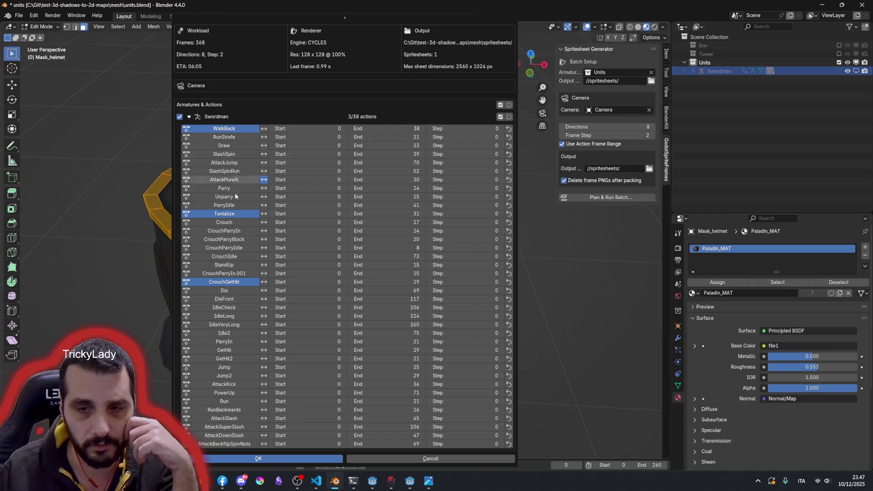
{"action": "left_click", "coordinate": [225, 214]}
{"action": "left_click", "coordinate": [238, 282]}
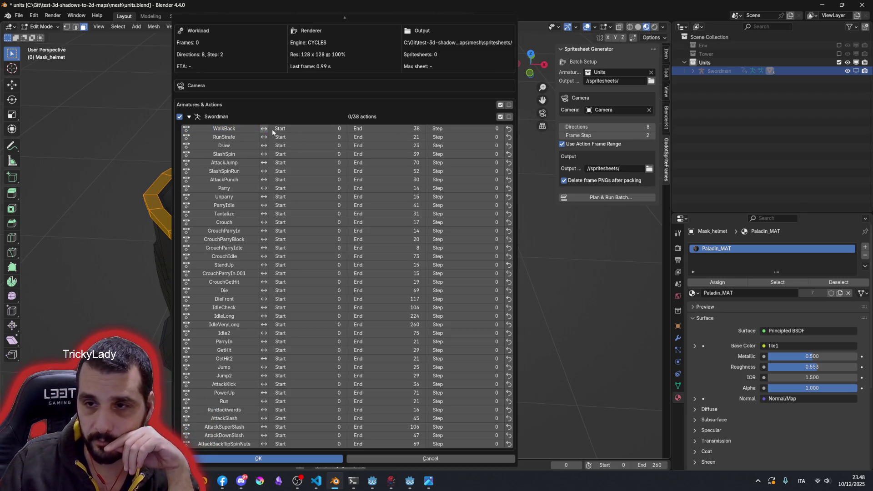
Step: Include CrouchParryIdle with a frame step of 1 and start the batch render
{"action": "left_click", "coordinate": [240, 247]}
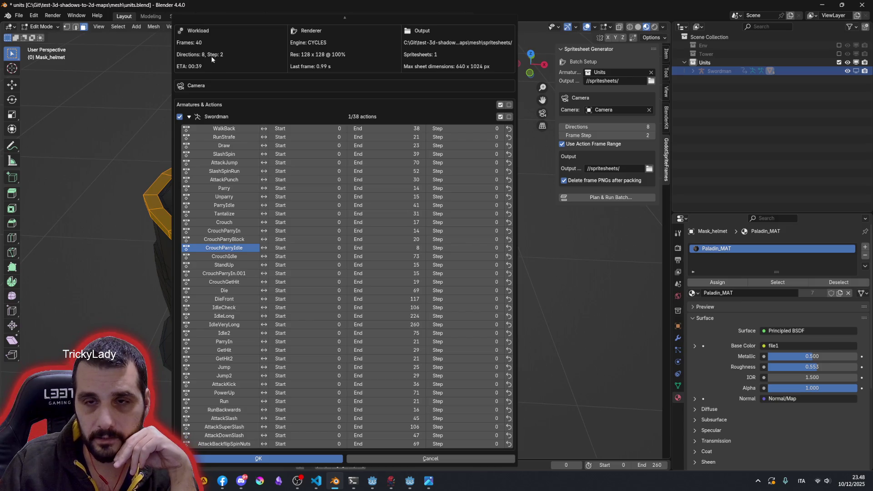
{"action": "left_click", "coordinate": [498, 248]}
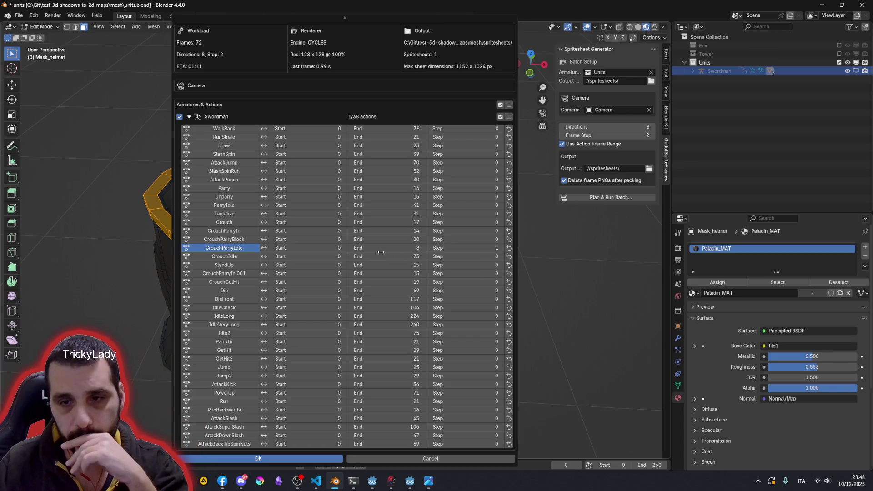
{"action": "left_click", "coordinate": [191, 118]}
{"action": "left_click", "coordinate": [242, 153]}
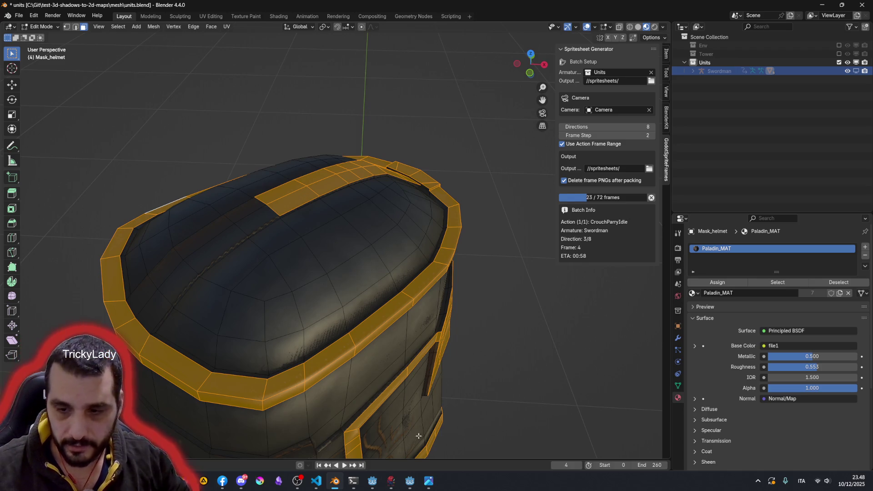
Step: Switch to Godot and select the soldier's AnimatedSprite2D in the scene
{"action": "left_click", "coordinate": [410, 481]}
{"action": "left_click_drag", "start_coordinate": [137, 121], "coordinate": [320, 255]}
{"action": "left_click", "coordinate": [371, 171]}
{"action": "left_click", "coordinate": [265, 193]}
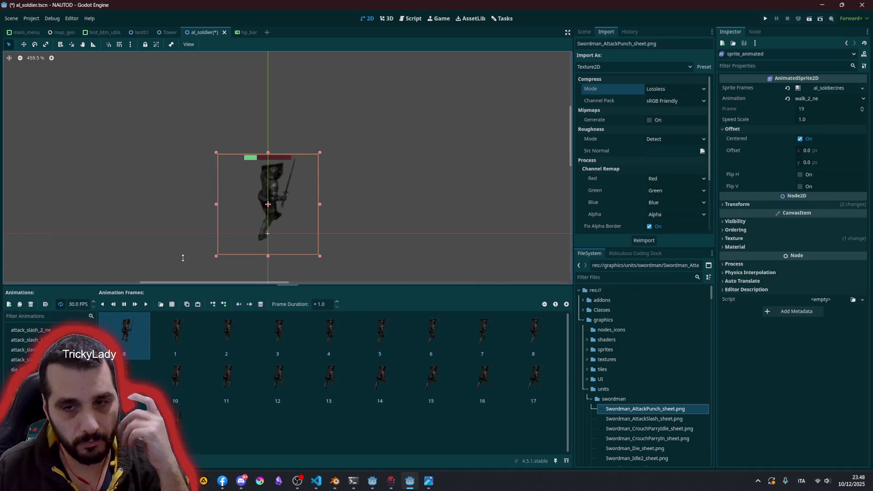
Step: Preview walk_1_n then die_1_n, playing the death animation on the selected soldier
{"action": "left_click_drag", "start_coordinate": [180, 294], "coordinate": [181, 245]}
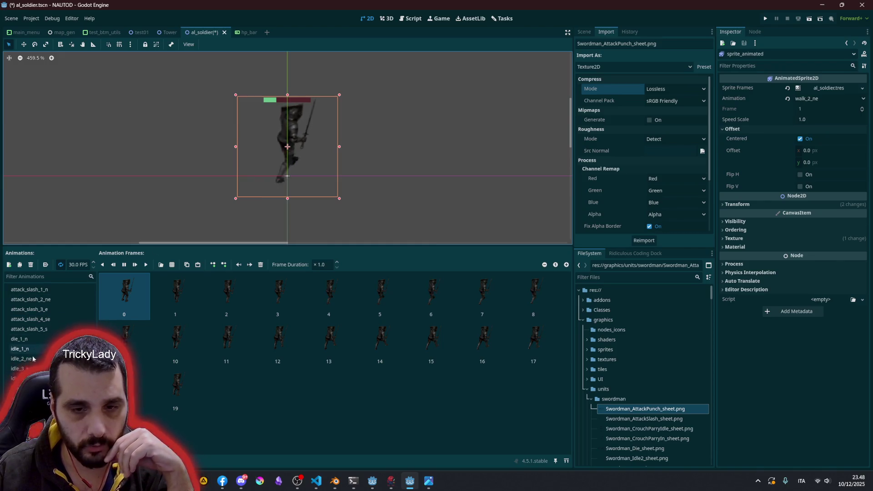
{"action": "left_click", "coordinate": [27, 398]}
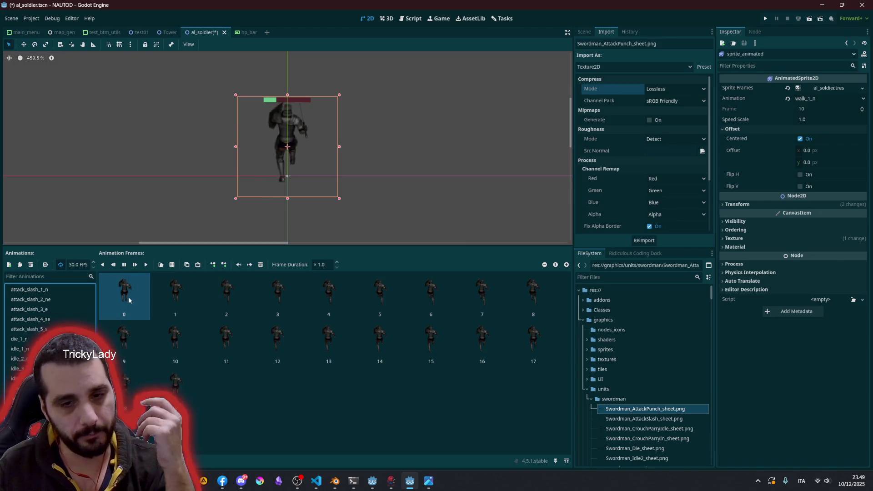
{"action": "left_click", "coordinate": [31, 339]}
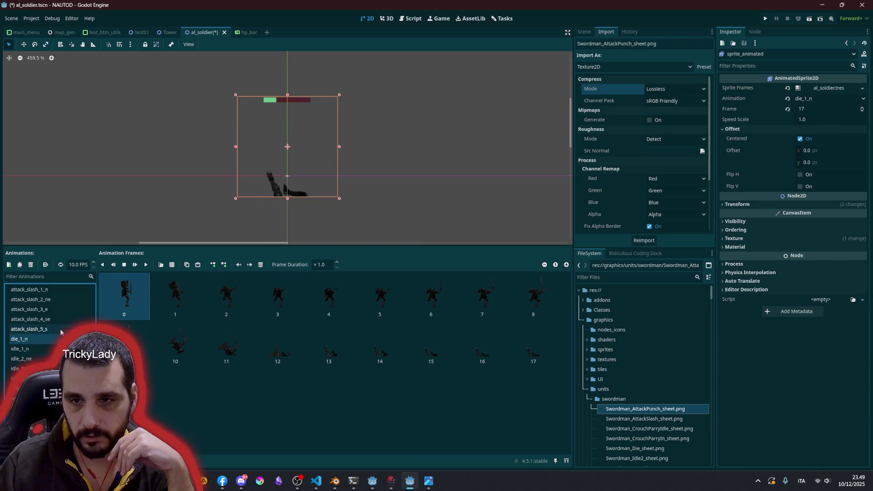
{"action": "scroll", "coordinate": [305, 175], "scroll_direction": "up", "scroll_amount": 6}
{"action": "middle_click_drag", "start_coordinate": [267, 214], "coordinate": [271, 123]}
{"action": "scroll", "coordinate": [271, 122], "scroll_direction": "up", "scroll_amount": 1}
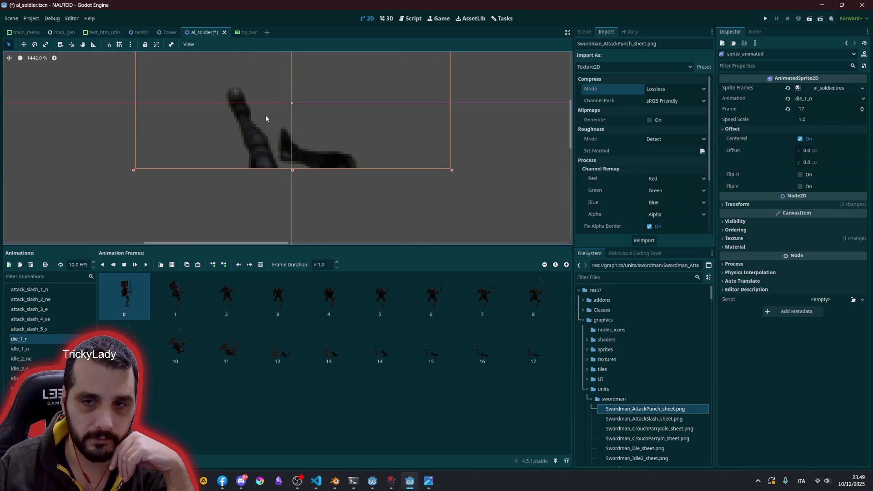
{"action": "scroll", "coordinate": [306, 170], "scroll_direction": "down", "scroll_amount": 3}
{"action": "left_click", "coordinate": [135, 265]}
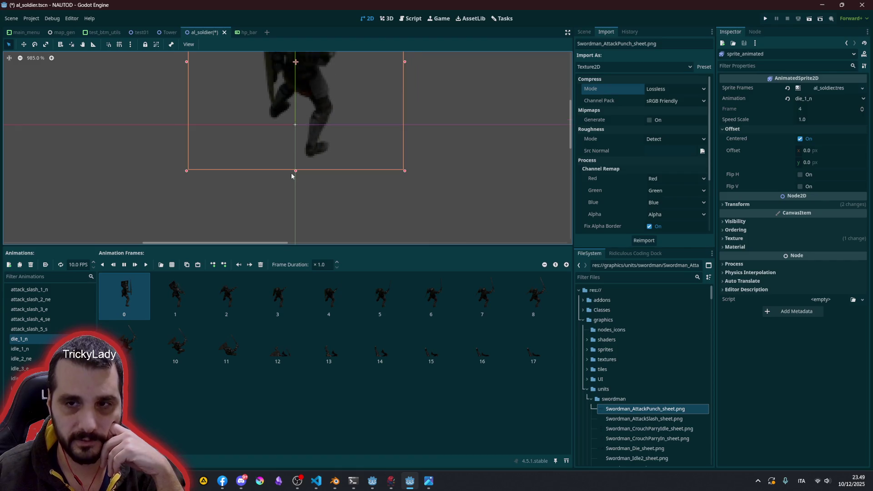
{"action": "scroll", "coordinate": [333, 183], "scroll_direction": "down", "scroll_amount": 5}
{"action": "middle_click_drag", "start_coordinate": [333, 179], "coordinate": [339, 162]}
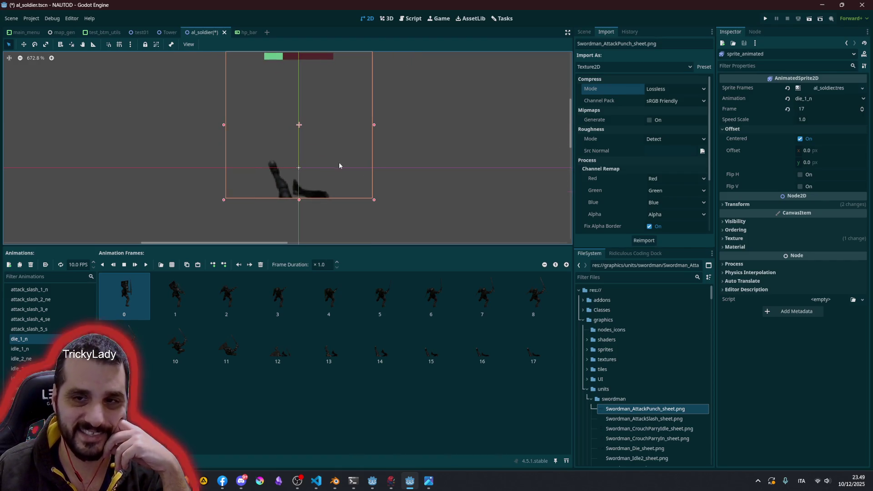
{"action": "left_click", "coordinate": [135, 265]}
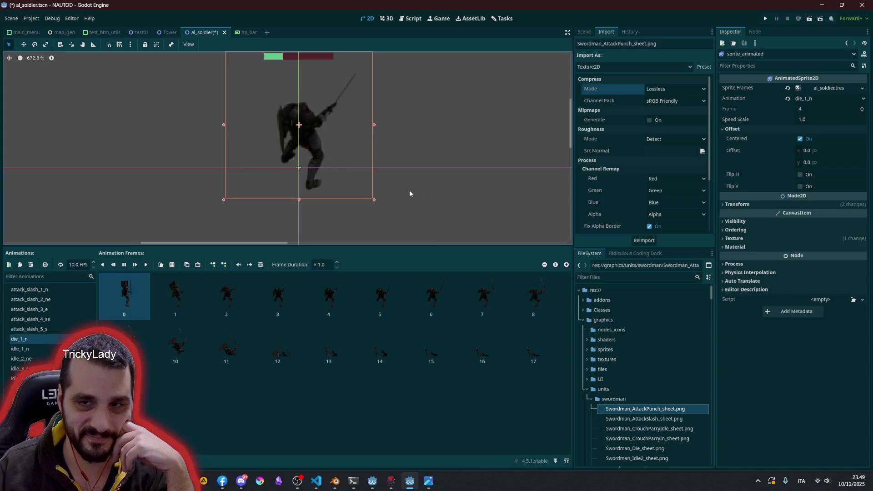
{"action": "left_click", "coordinate": [405, 196]}
{"action": "left_click", "coordinate": [310, 194]}
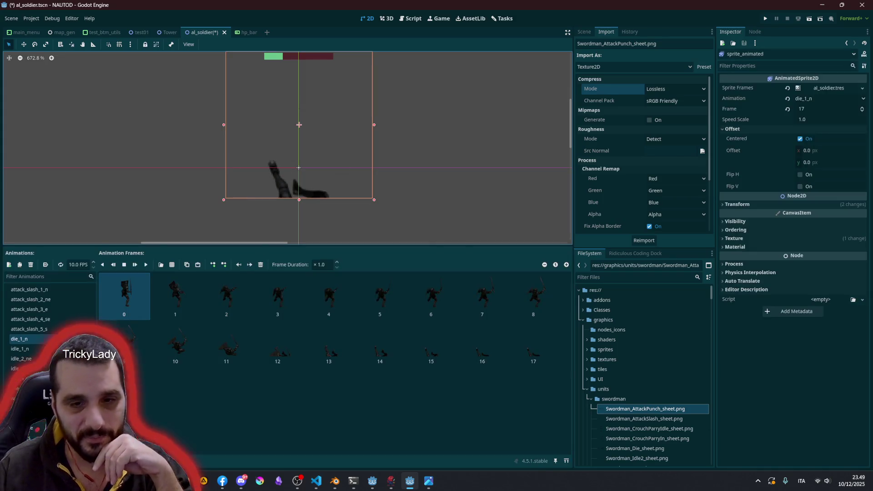
{"action": "left_click", "coordinate": [21, 339]}
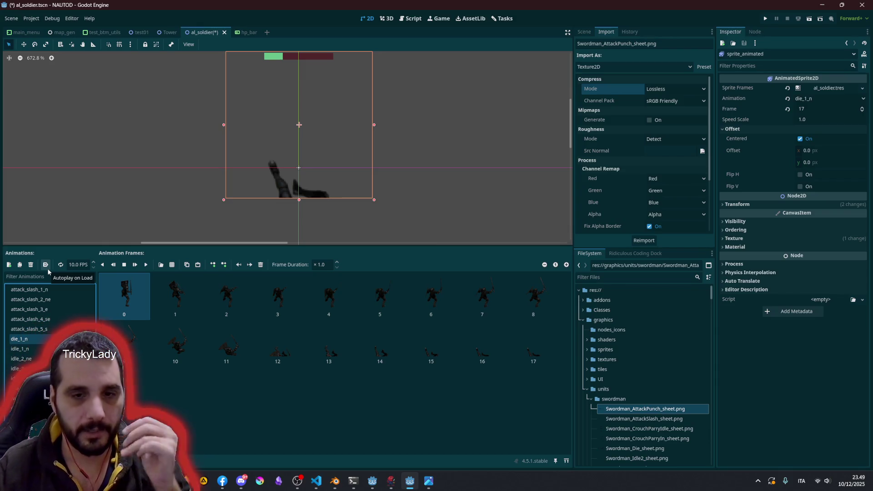
Step: Step through the attack_slash animations with Flip H toggled on, then off again
{"action": "left_click", "coordinate": [41, 289]}
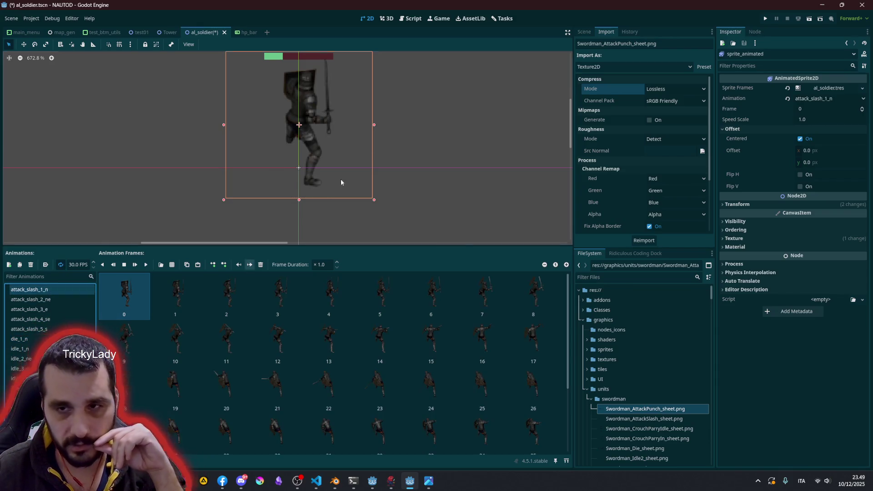
{"action": "scroll", "coordinate": [392, 157], "scroll_direction": "down", "scroll_amount": 1}
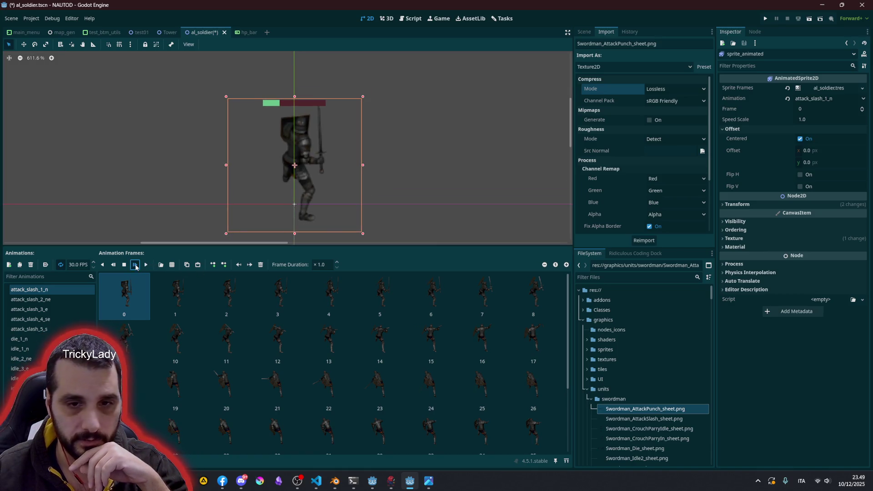
{"action": "key", "text": "Down"}
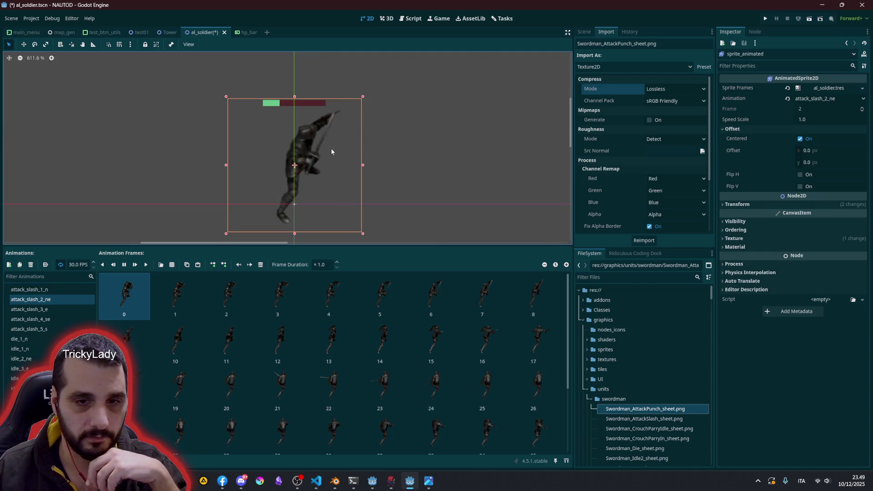
{"action": "left_click", "coordinate": [42, 309]}
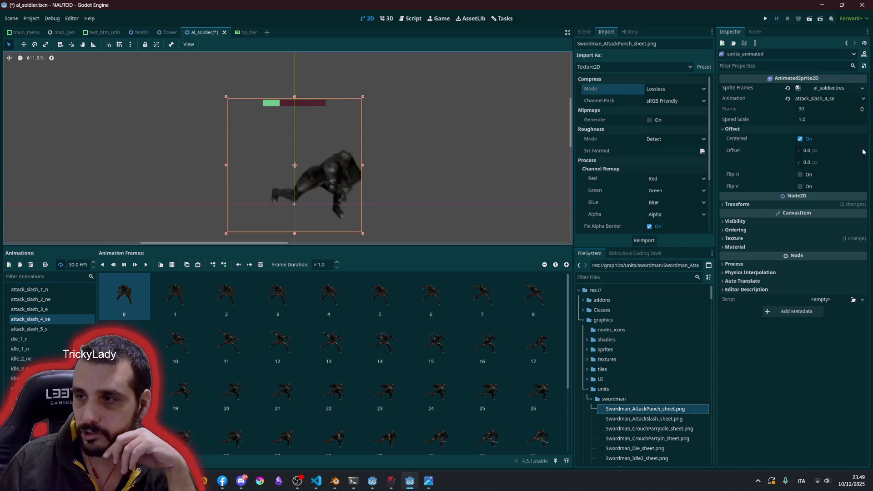
{"action": "left_click", "coordinate": [800, 173]}
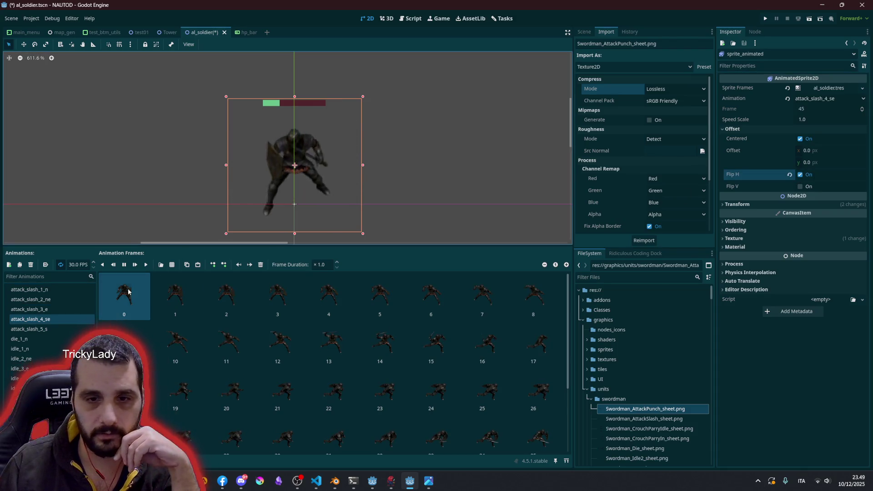
{"action": "left_click", "coordinate": [60, 311]}
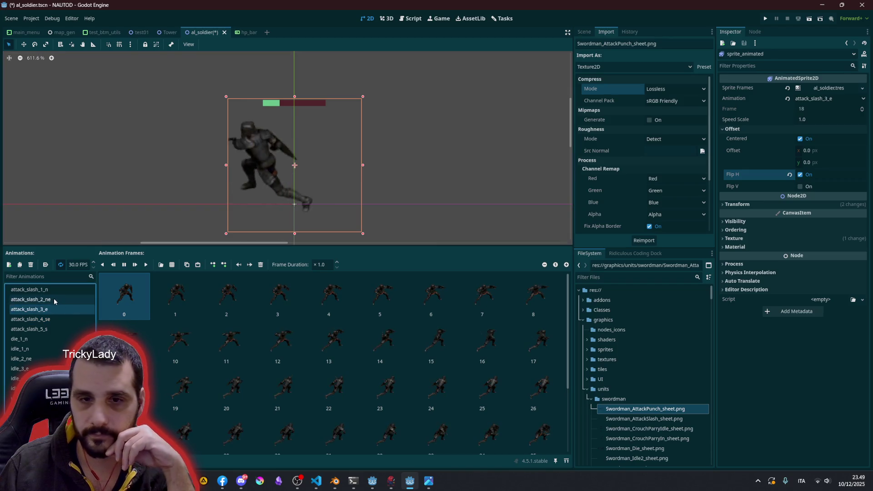
{"action": "left_click", "coordinate": [54, 298]}
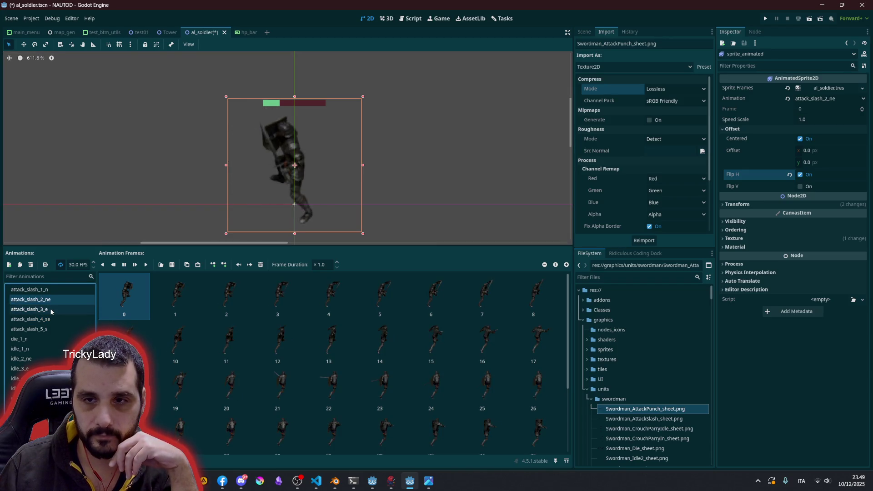
{"action": "left_click", "coordinate": [53, 308]}
{"action": "left_click", "coordinate": [51, 320]}
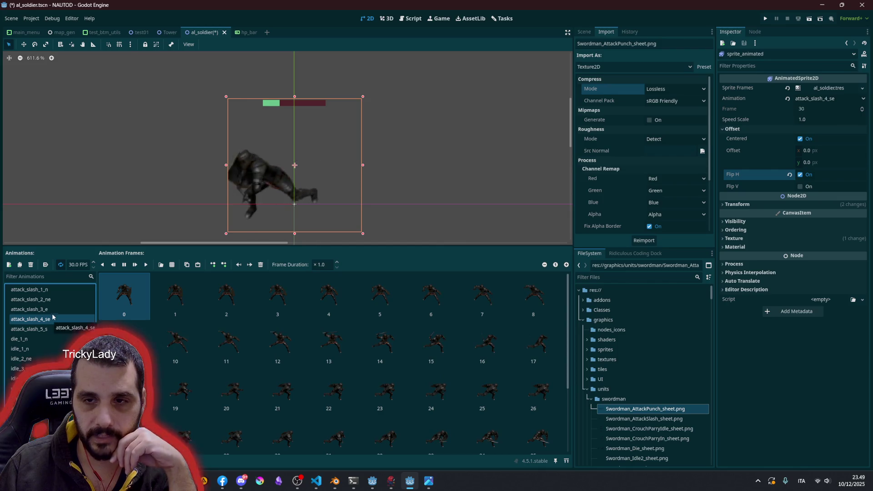
{"action": "left_click", "coordinate": [51, 310]}
{"action": "left_click", "coordinate": [801, 174]}
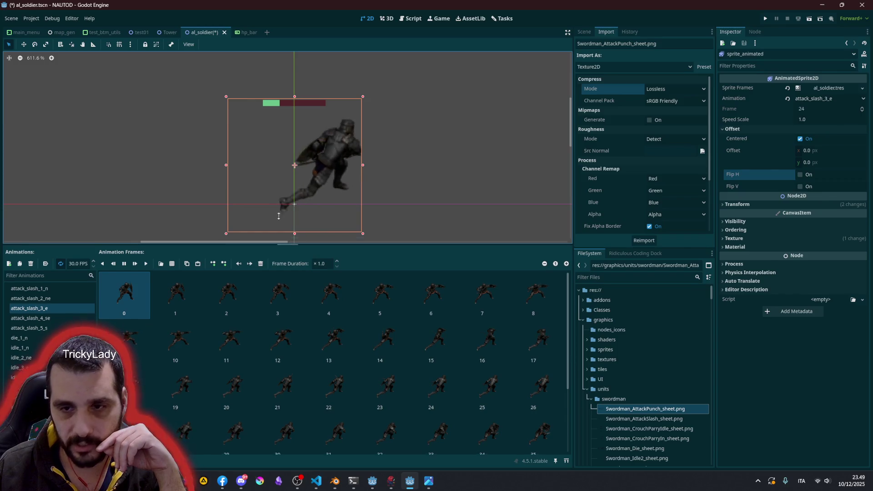
Step: Resize the animation panel and switch back to die_1_n
{"action": "left_click_drag", "start_coordinate": [280, 247], "coordinate": [279, 254]}
{"action": "left_click", "coordinate": [26, 346]}
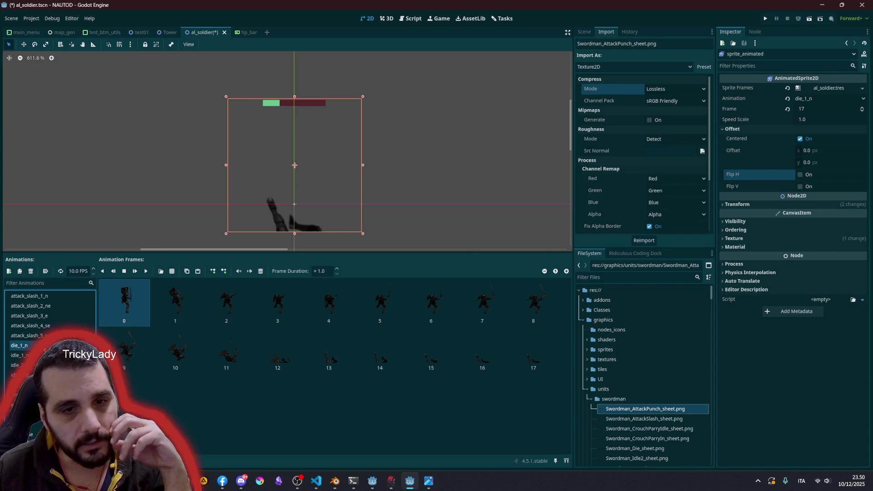
Step: Duplicate die_1_n and rename the copy to die_2_ne
{"action": "left_click", "coordinate": [20, 345]}
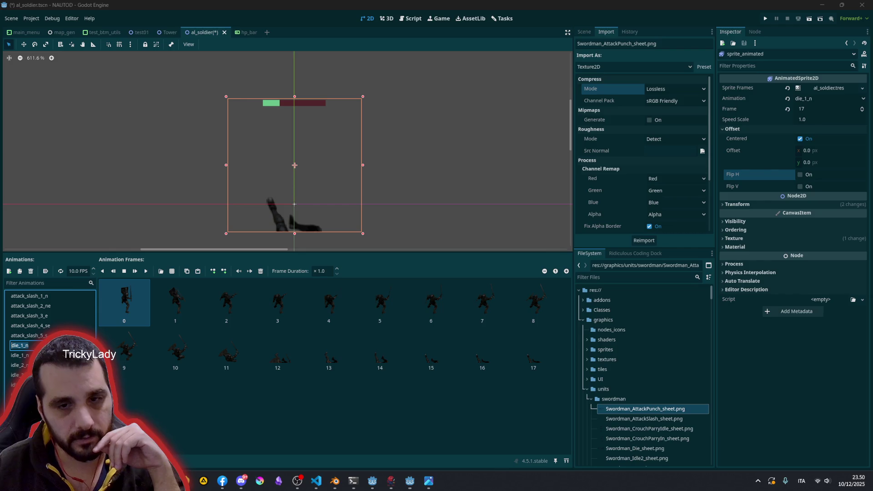
{"action": "key", "text": "Return"}
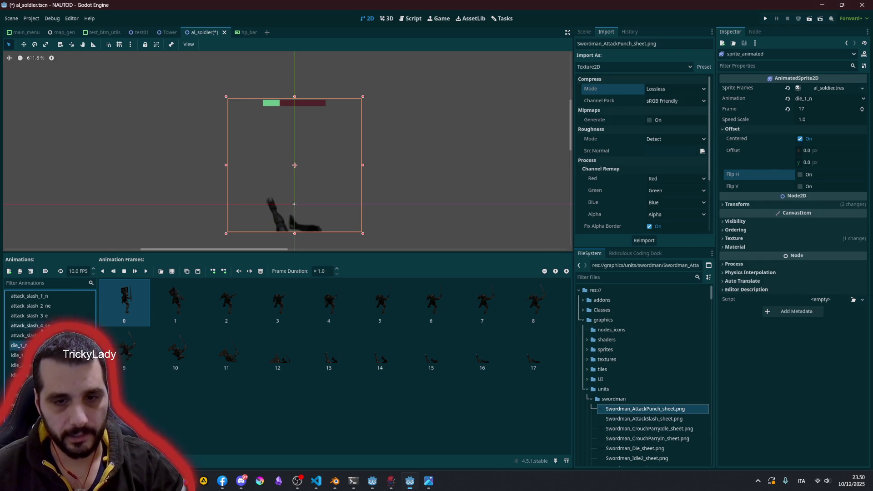
{"action": "left_click", "coordinate": [24, 335]}
{"action": "left_click", "coordinate": [20, 345]}
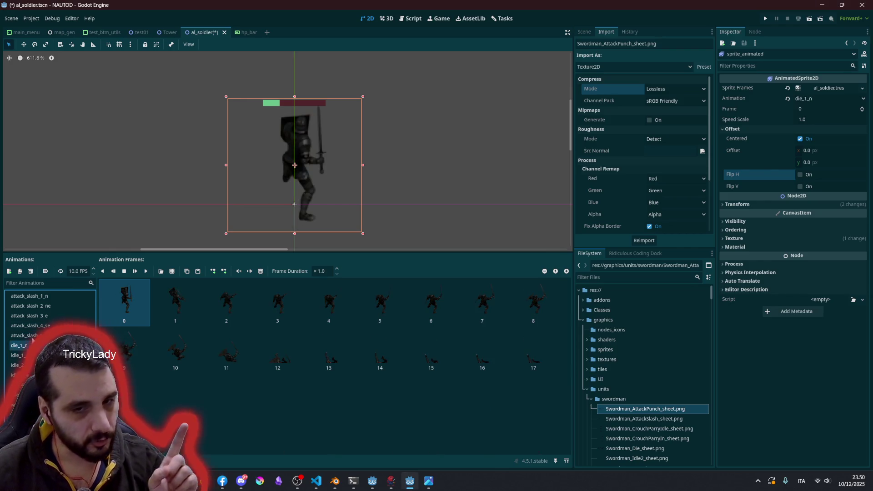
{"action": "left_click", "coordinate": [19, 271]}
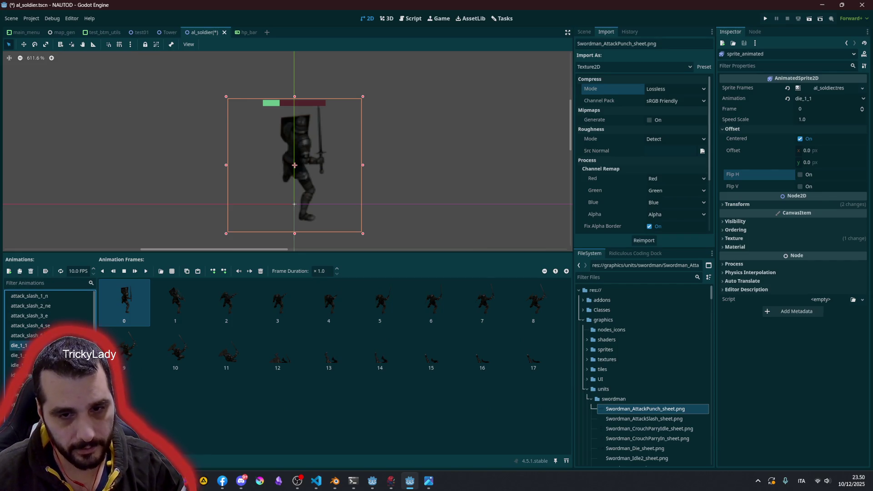
{"action": "double_click", "coordinate": [21, 345]}
{"action": "key", "text": "Left"}
{"action": "key", "text": "Left"}
{"action": "key", "text": "Left"}
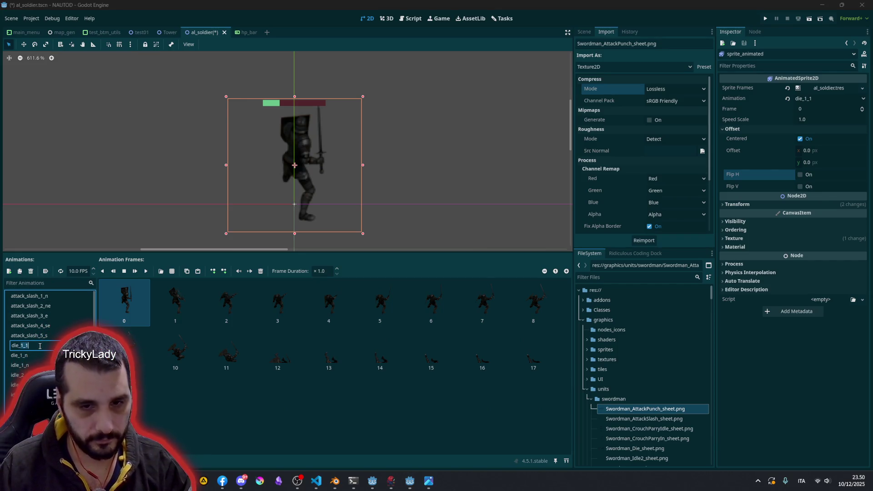
{"action": "key", "text": "Delete"}
{"action": "type", "text": "2_"}
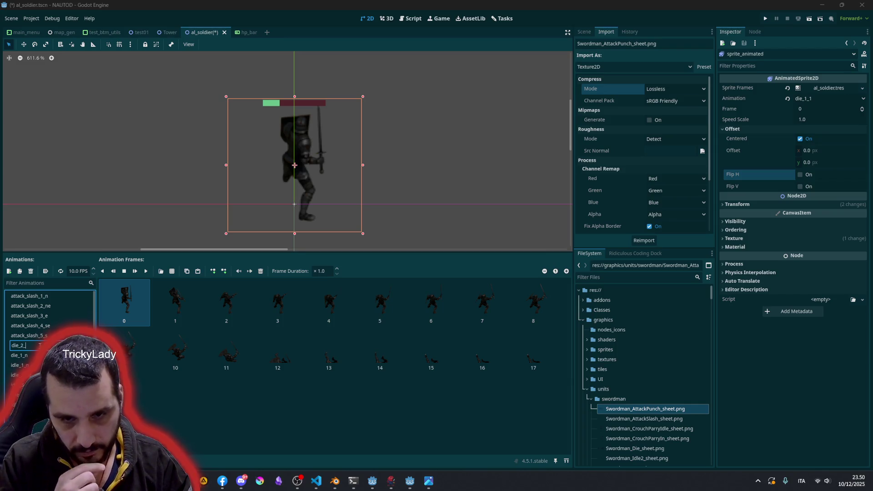
{"action": "type", "text": "ne"}
{"action": "key", "text": "Return"}
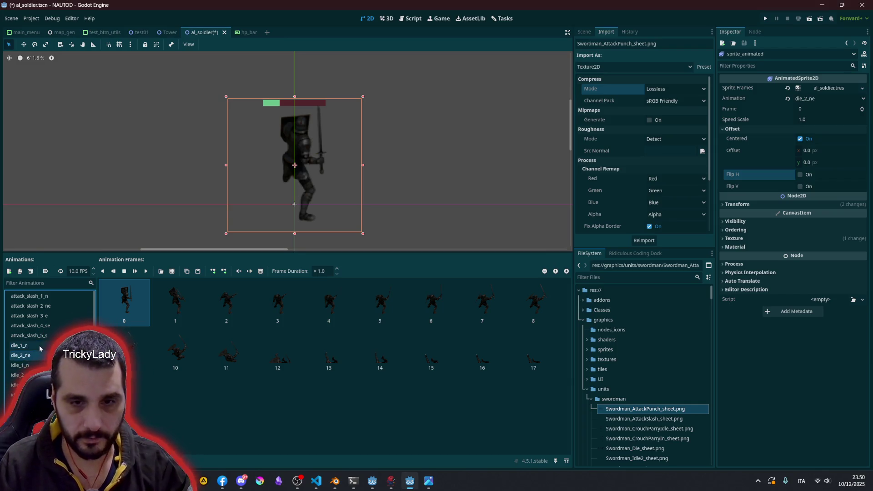
Step: Select all of die_2_ne's copied frames and delete them
{"action": "left_click", "coordinate": [104, 321]}
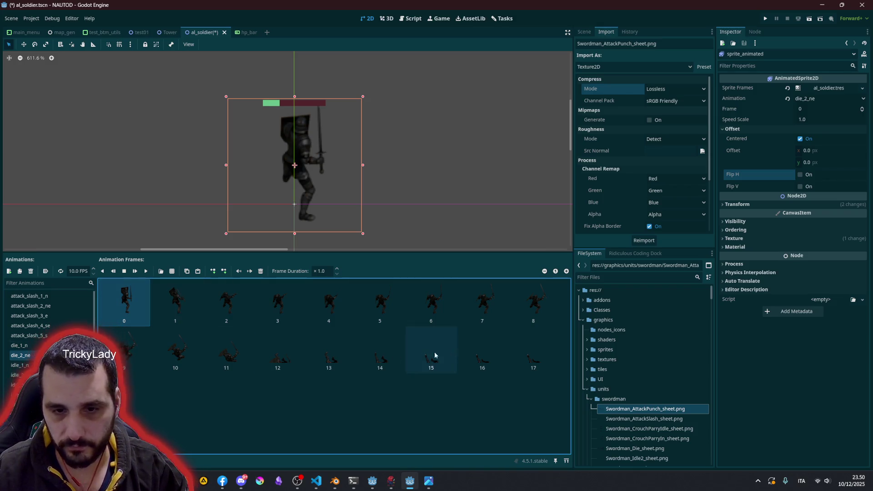
{"action": "left_click", "coordinate": [534, 368], "text": "shift"}
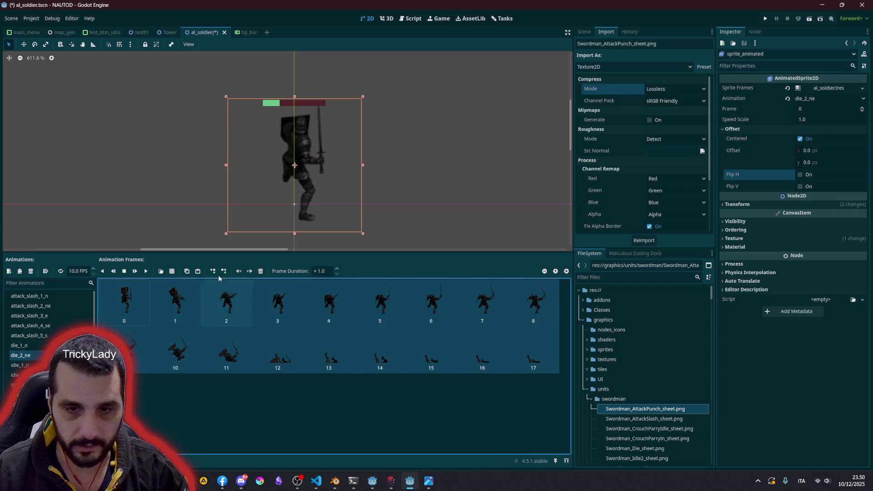
{"action": "left_click", "coordinate": [260, 272]}
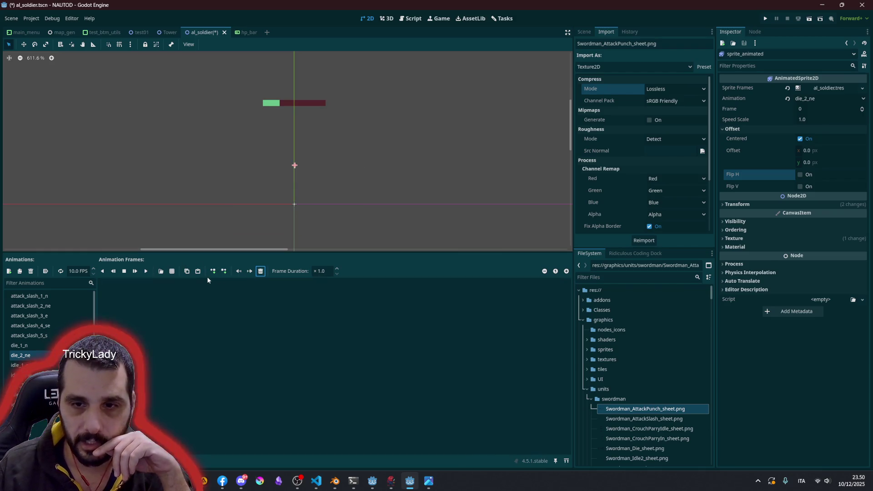
Step: Load Swordman_Die_sheet.png as a sprite sheet with 128x128 frame size
{"action": "left_click", "coordinate": [173, 271]}
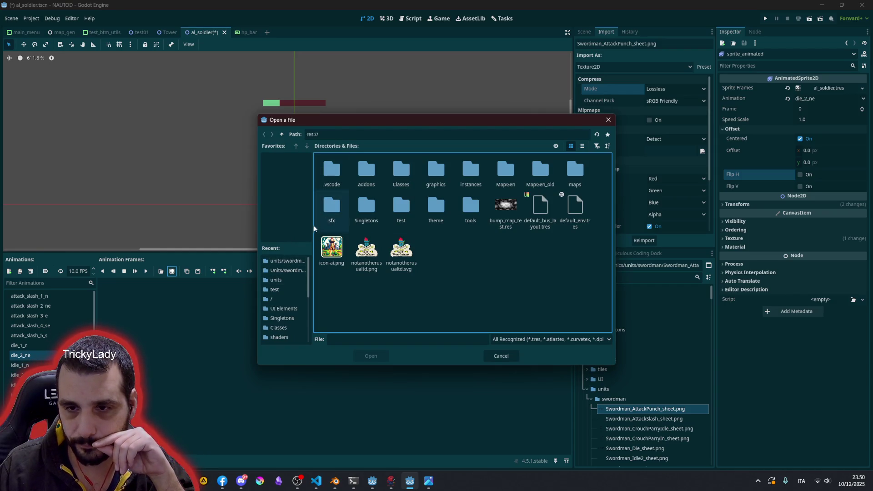
{"action": "left_click", "coordinate": [287, 261]}
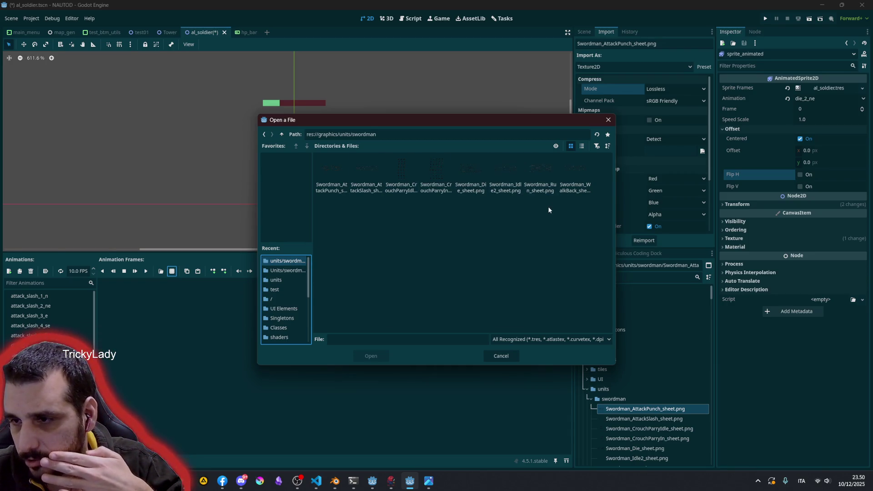
{"action": "left_click", "coordinate": [473, 171]}
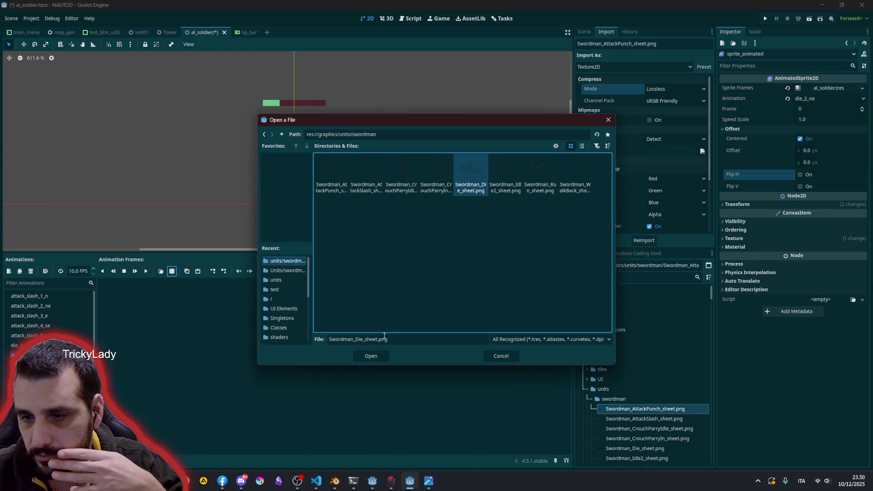
{"action": "left_click", "coordinate": [368, 355]}
{"action": "left_click", "coordinate": [703, 119]}
{"action": "type", "text": "128"}
{"action": "key", "text": "Tab"}
{"action": "type", "text": "128"}
{"action": "key", "text": "Return"}
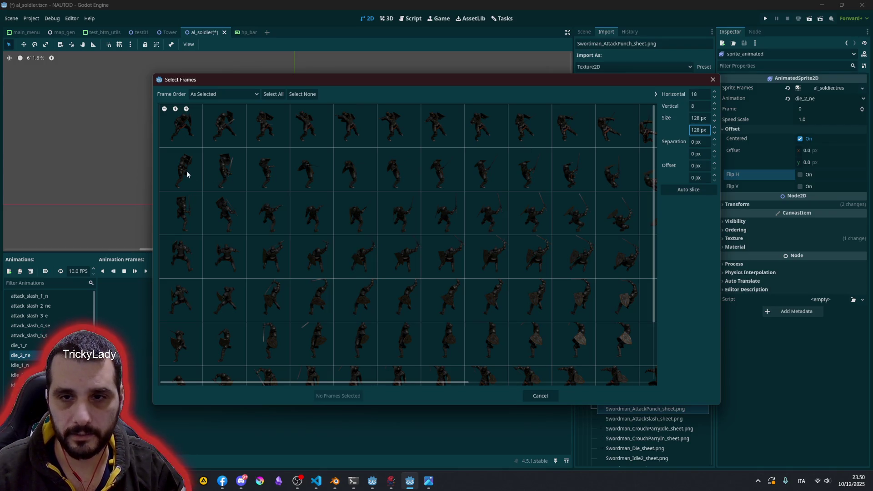
Step: Select all of row two's frames, add them to die_2_ne and play the animation
{"action": "left_click_drag", "start_coordinate": [190, 175], "coordinate": [565, 171]}
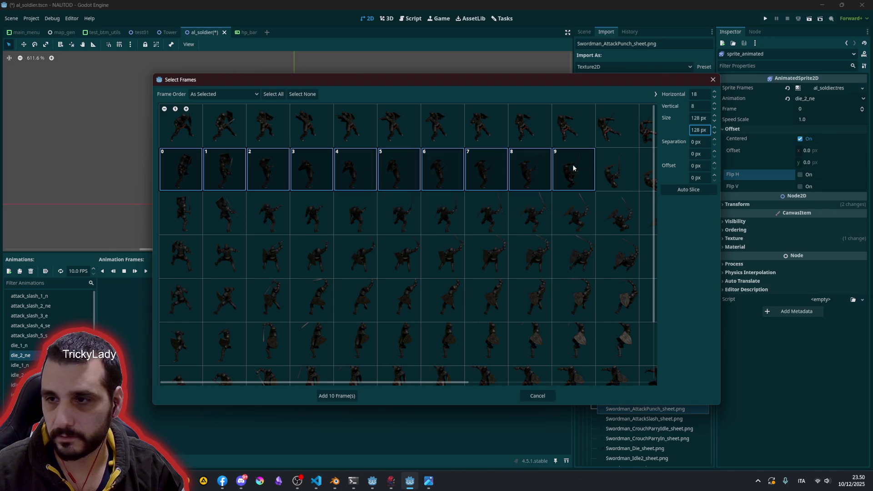
{"action": "scroll", "coordinate": [486, 193], "scroll_direction": "down", "scroll_amount": 2}
{"action": "left_click_drag", "start_coordinate": [446, 195], "coordinate": [574, 196]}
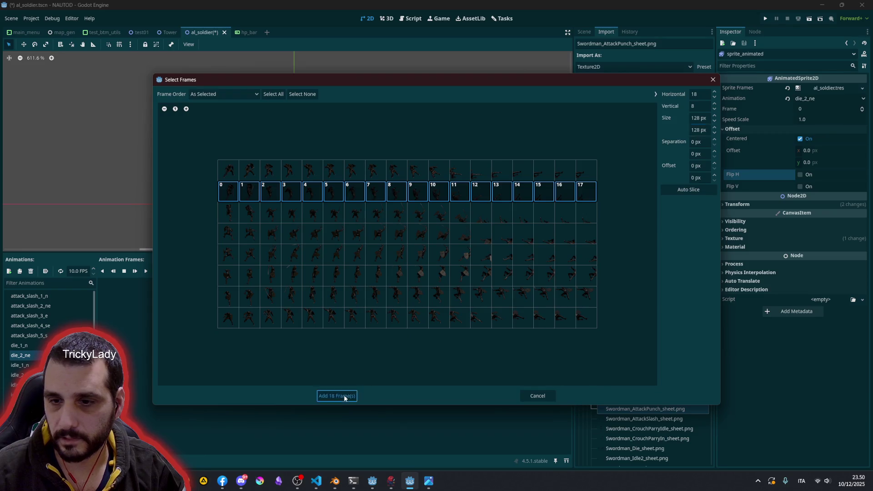
{"action": "left_click", "coordinate": [344, 396]}
{"action": "left_click", "coordinate": [135, 271]}
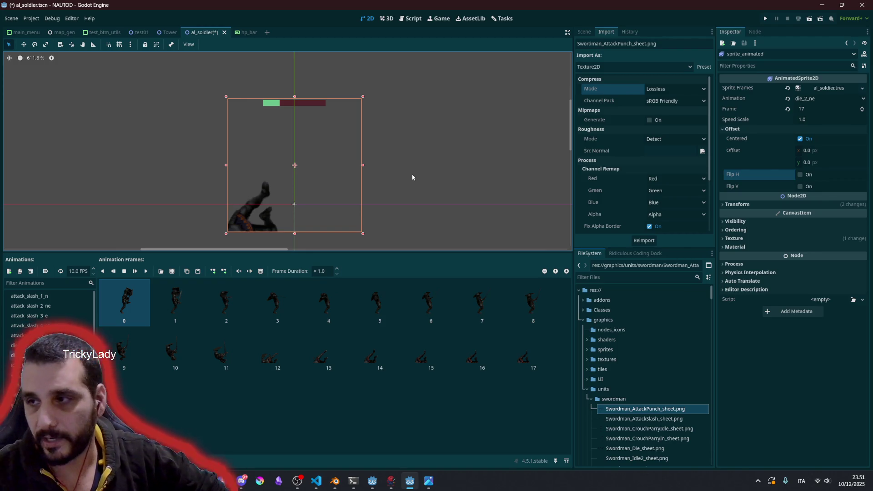
Step: Reopen the SpriteFrames resource, enlarge its editing area, then bring VS Code forward
{"action": "left_click", "coordinate": [834, 89]}
{"action": "left_click", "coordinate": [834, 89]}
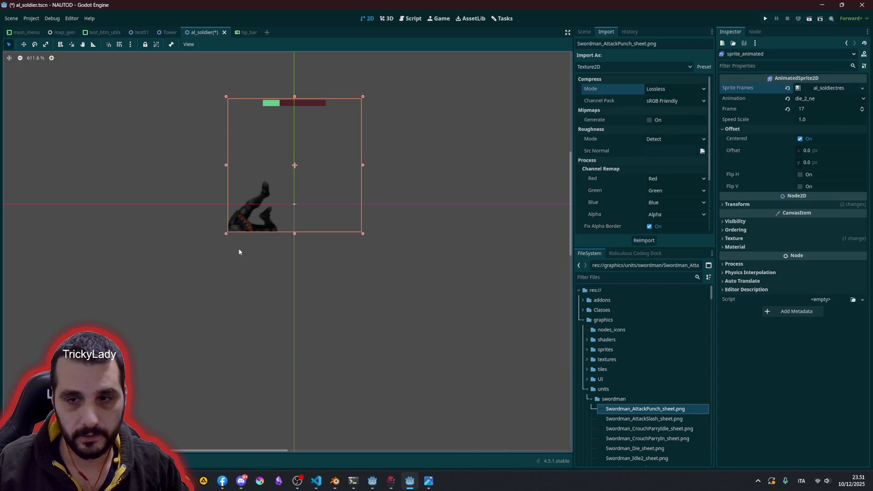
{"action": "left_click", "coordinate": [819, 88]}
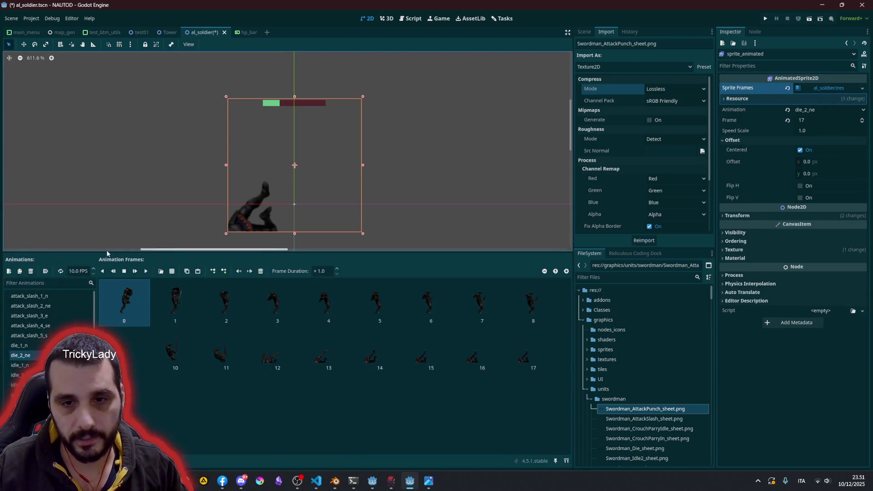
{"action": "left_click_drag", "start_coordinate": [104, 252], "coordinate": [105, 197]}
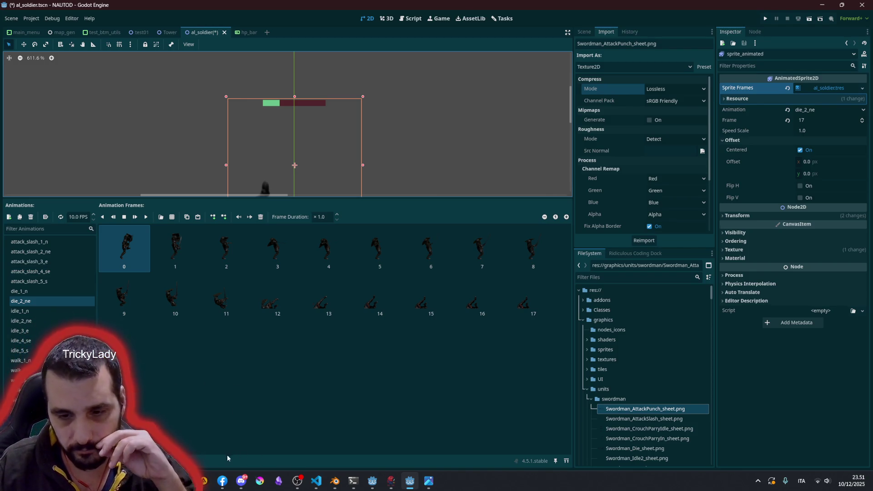
{"action": "left_click", "coordinate": [317, 482]}
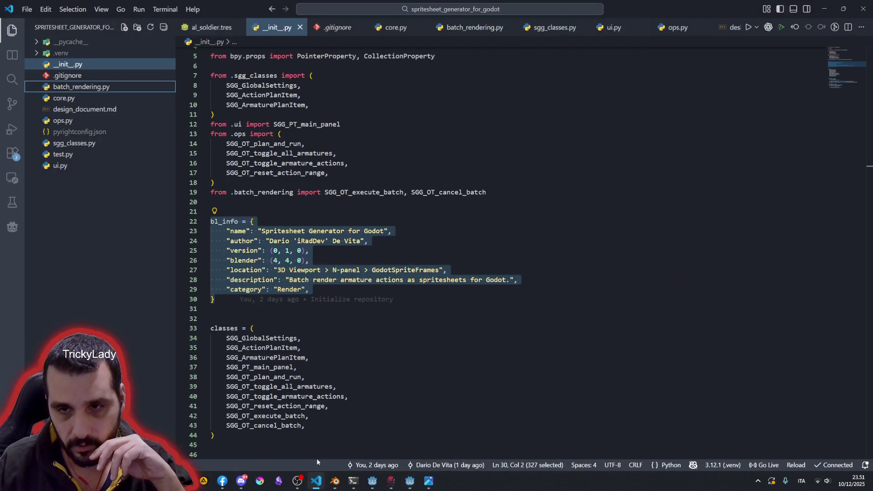
Step: Open al_soldier.tres in VS Code and select its resource uid
{"action": "left_click", "coordinate": [277, 138]}
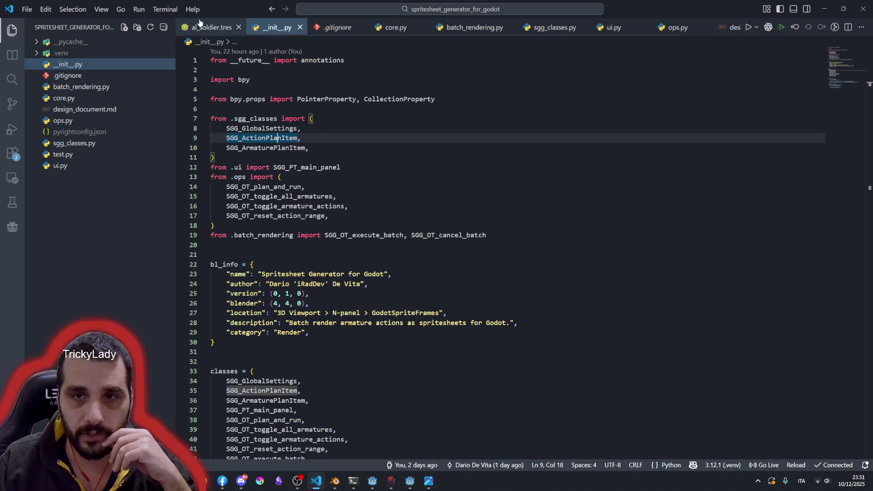
{"action": "left_click", "coordinate": [211, 27]}
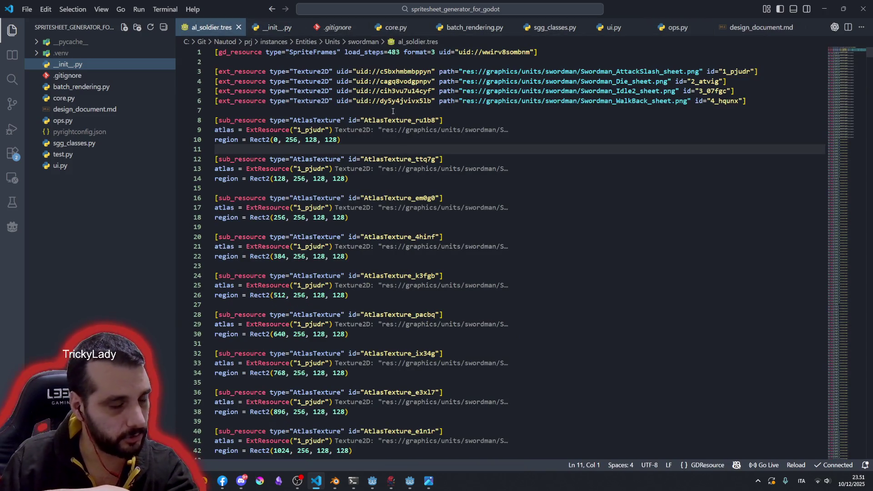
{"action": "left_click", "coordinate": [503, 53]}
{"action": "double_click", "coordinate": [502, 52]}
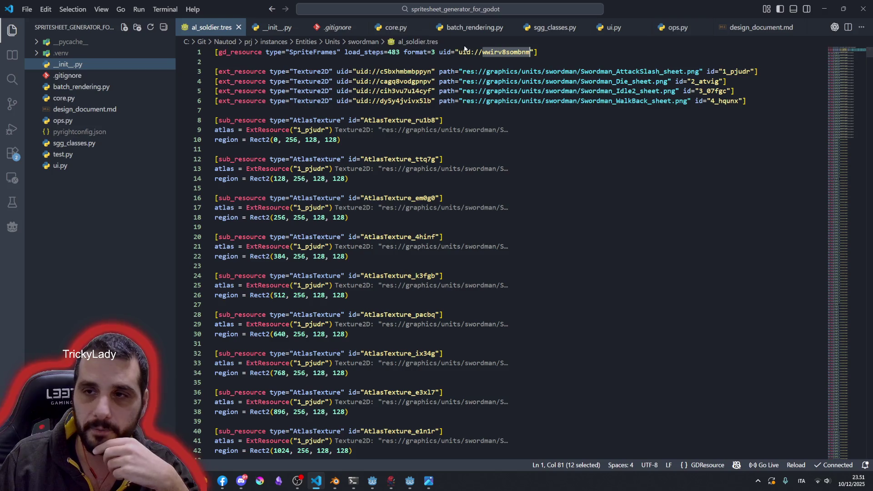
{"action": "left_click_drag", "start_coordinate": [459, 52], "coordinate": [531, 52]}
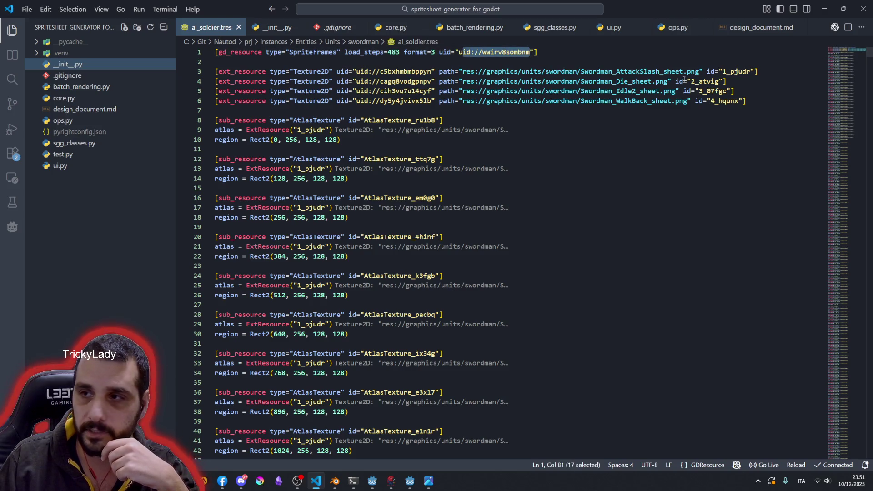
Step: Inspect the AttackSlash texture's id, file name and uid, then return to Godot
{"action": "left_click_drag", "start_coordinate": [706, 71], "coordinate": [756, 71]}
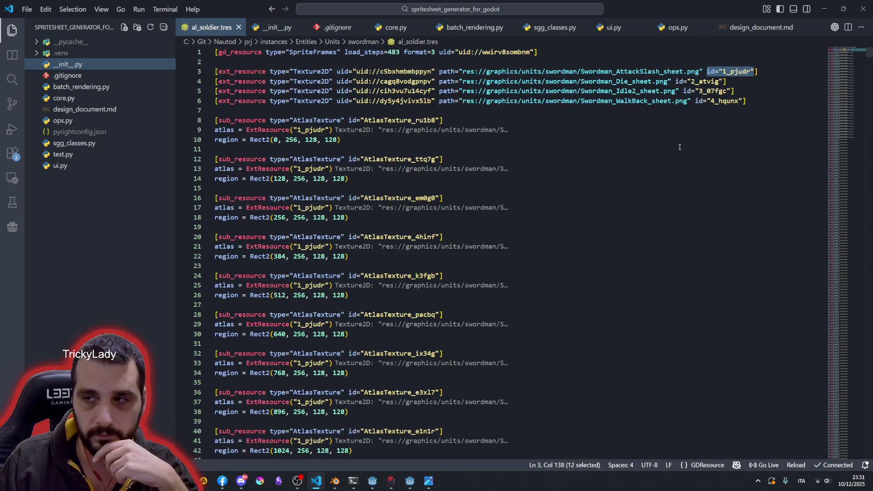
{"action": "double_click", "coordinate": [629, 71]}
{"action": "left_click", "coordinate": [693, 71]}
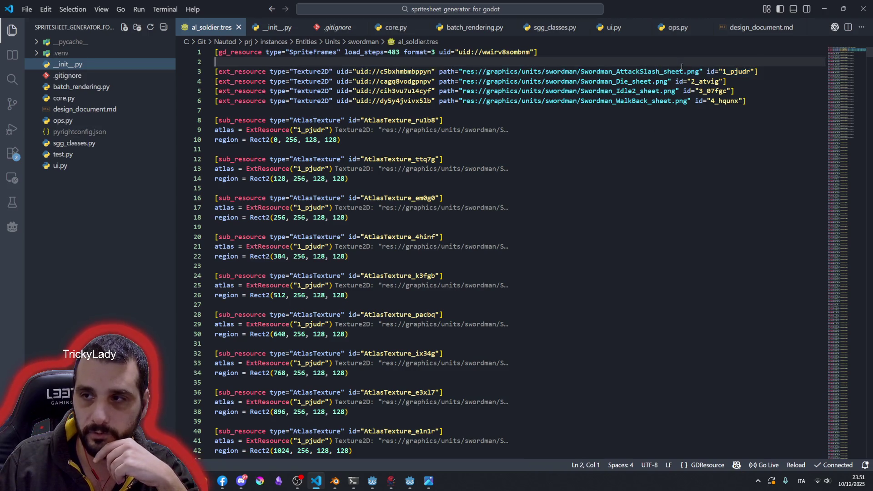
{"action": "left_click", "coordinate": [403, 71]}
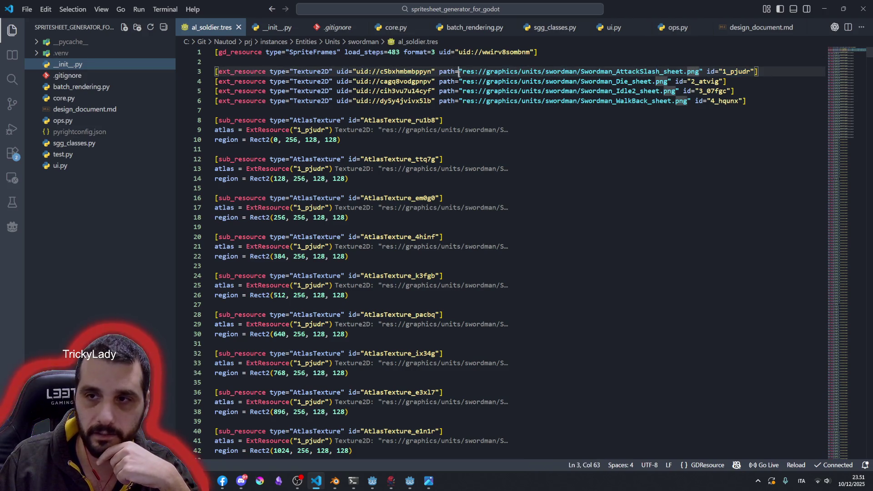
{"action": "double_click", "coordinate": [403, 71]}
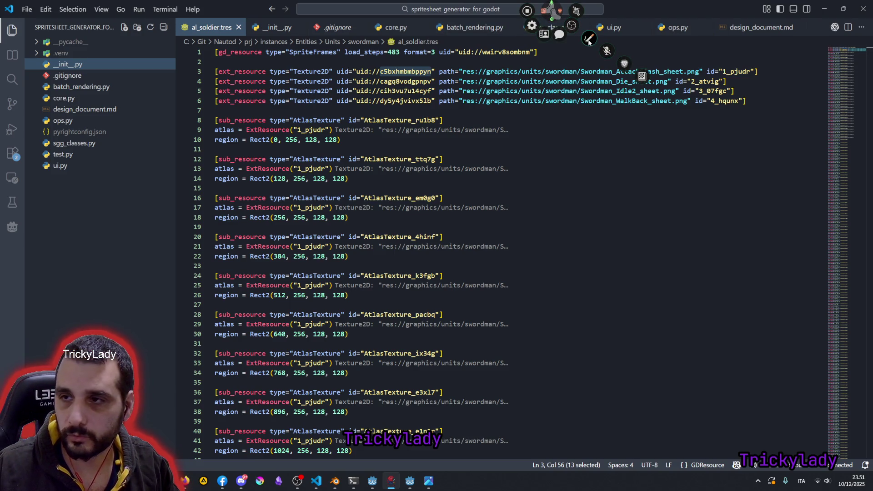
{"action": "left_click", "coordinate": [824, 9]}
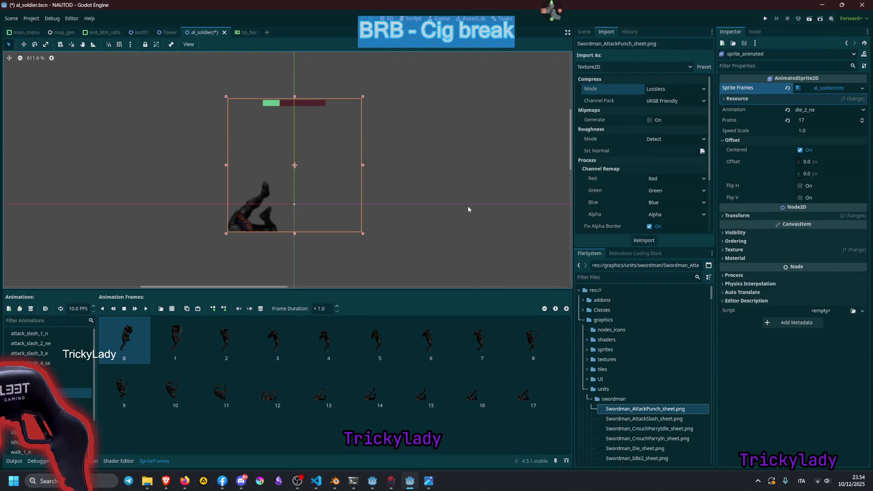
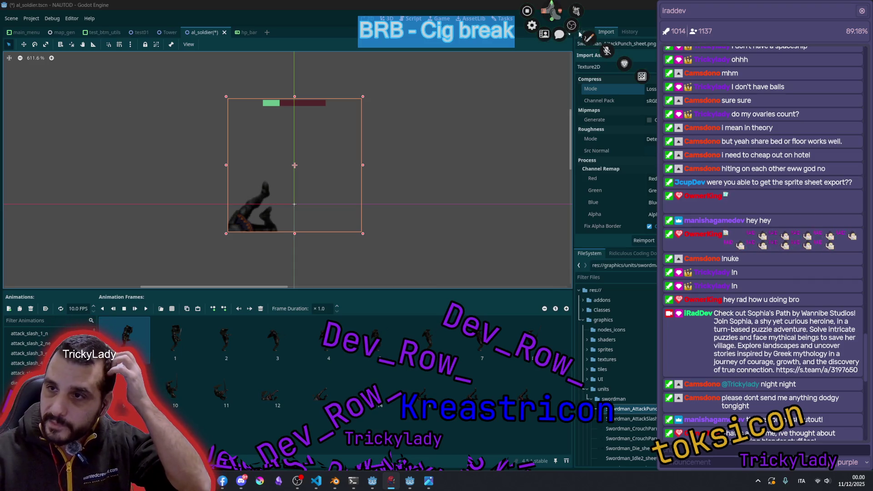
{"action": "scroll", "coordinate": [680, 104], "scroll_direction": "down", "scroll_amount": 10}
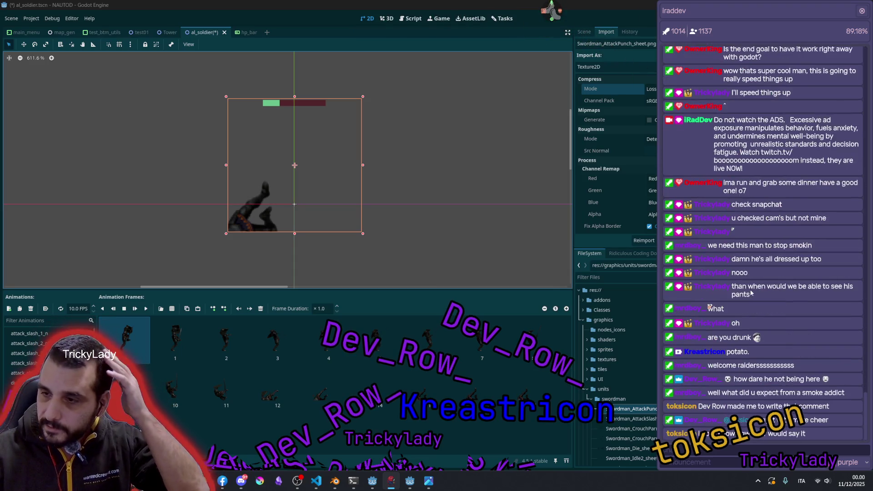
Step: Set the soldier sprite's animation speed to 30 FPS and deselect the sprite
{"action": "left_click", "coordinate": [690, 407]}
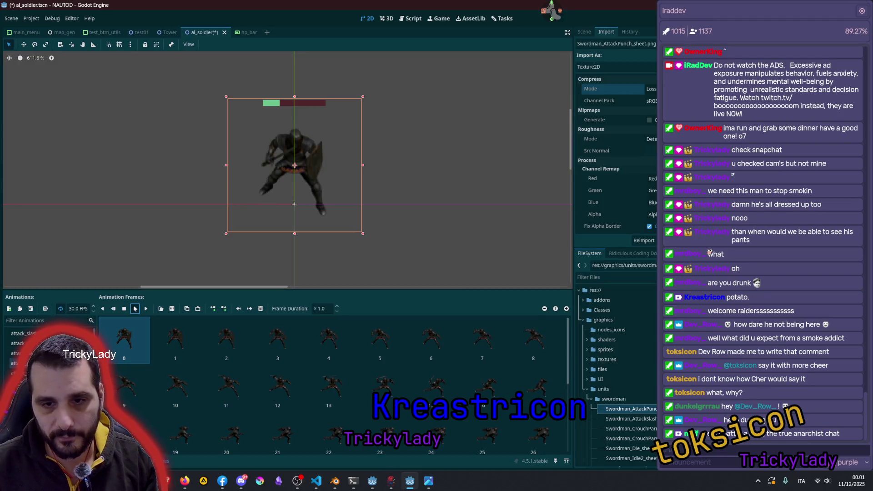
{"action": "left_click", "coordinate": [438, 220]}
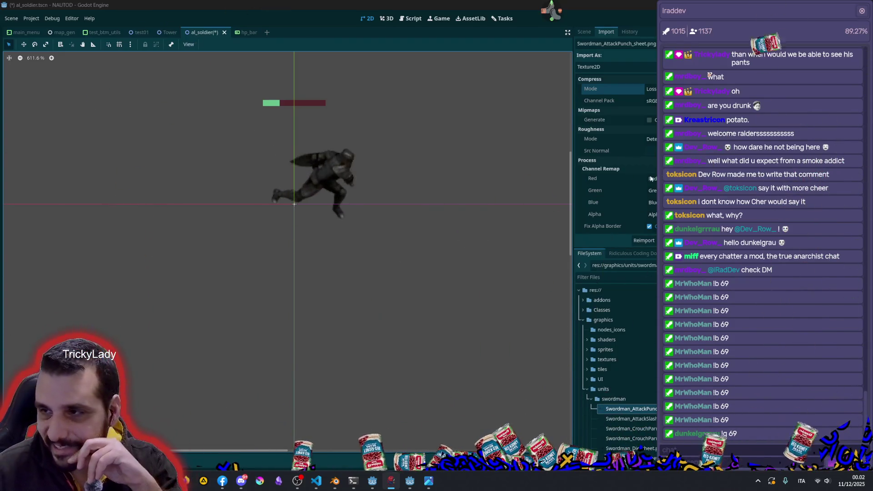
Step: Close the chat overlay so the full Godot editor and inspector are visible
{"action": "left_click", "coordinate": [862, 11]}
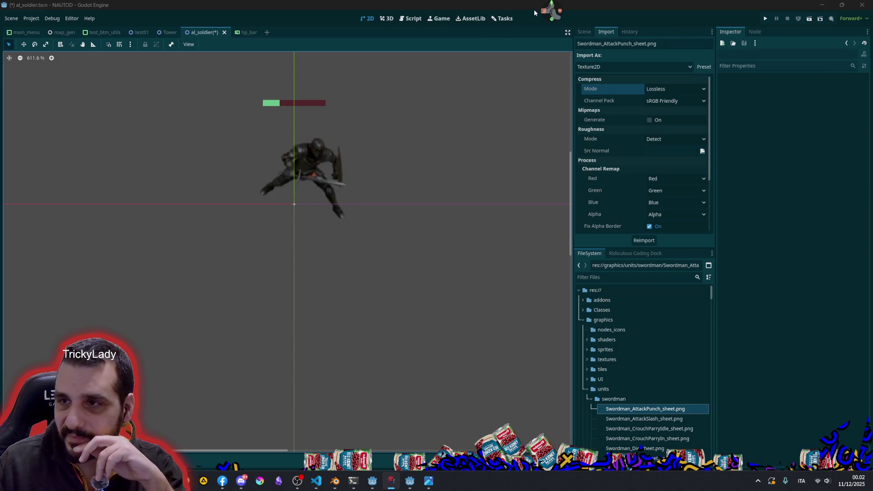
{"action": "left_click", "coordinate": [545, 35]}
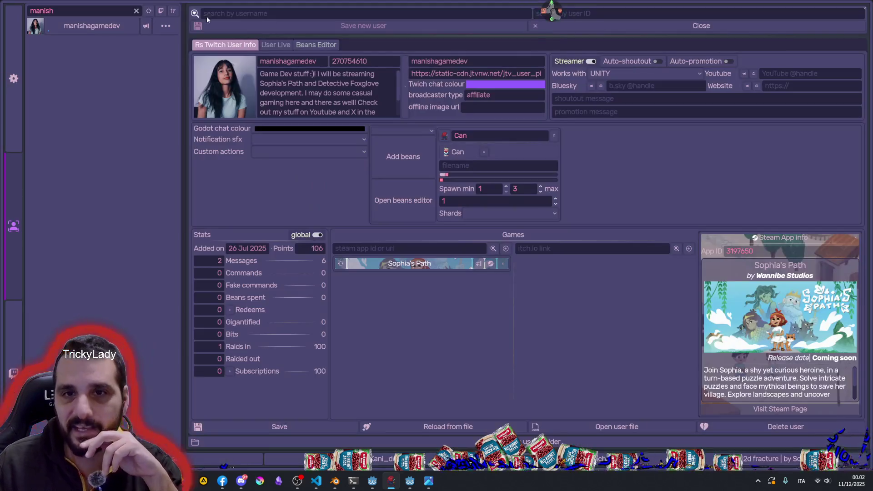
{"action": "left_click", "coordinate": [137, 11]}
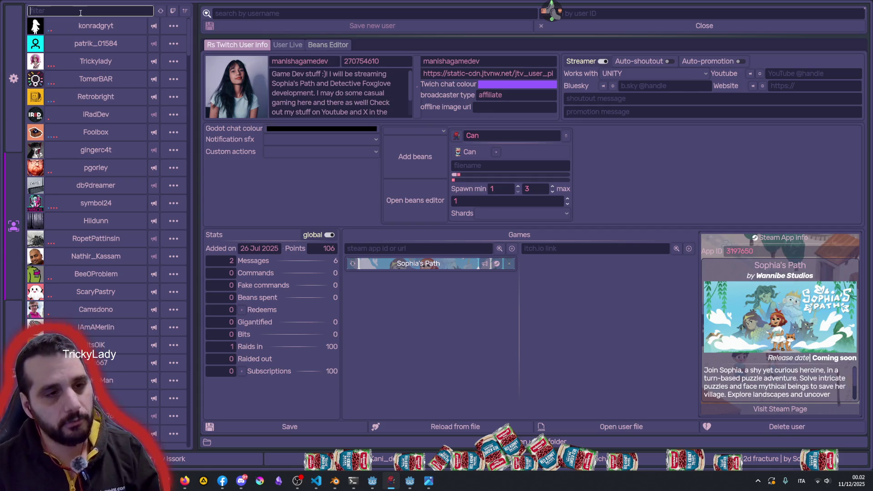
{"action": "type", "text": "dev"}
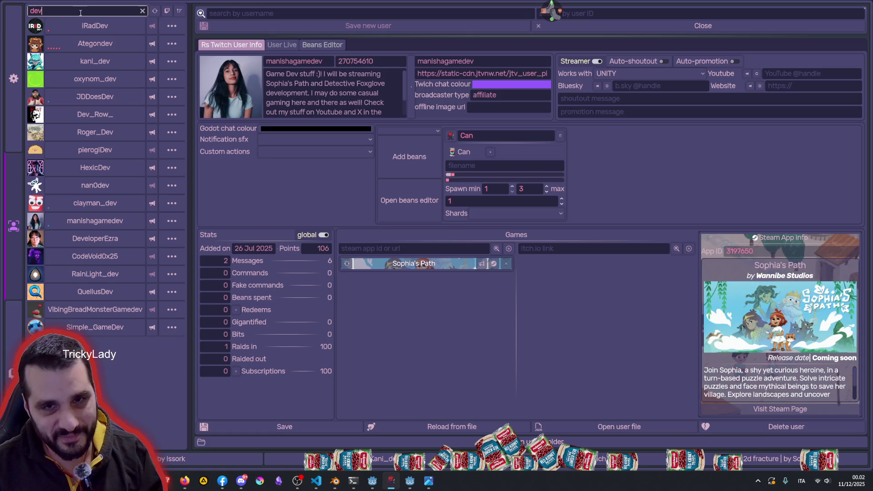
{"action": "type", "text": "_"}
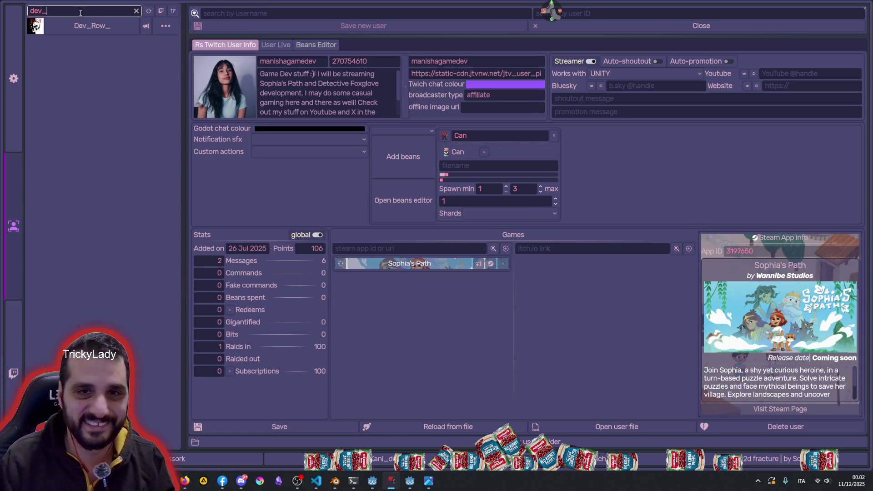
{"action": "left_click", "coordinate": [97, 33]}
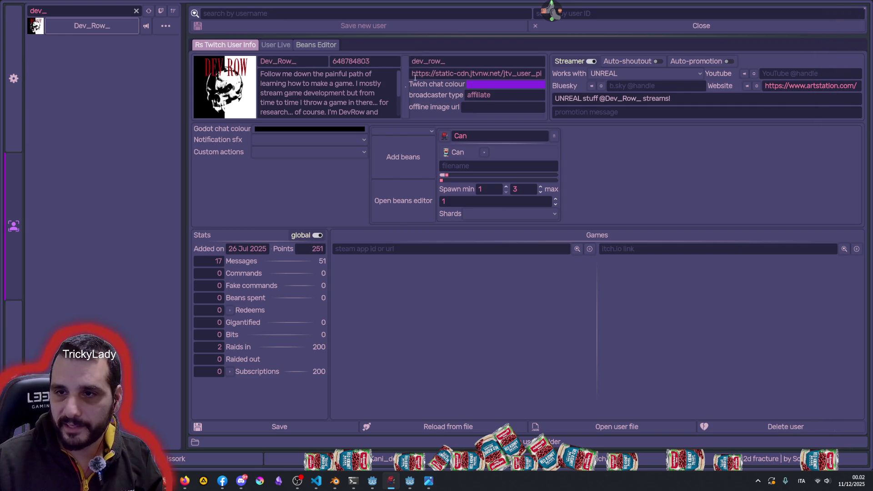
{"action": "left_click", "coordinate": [464, 73]}
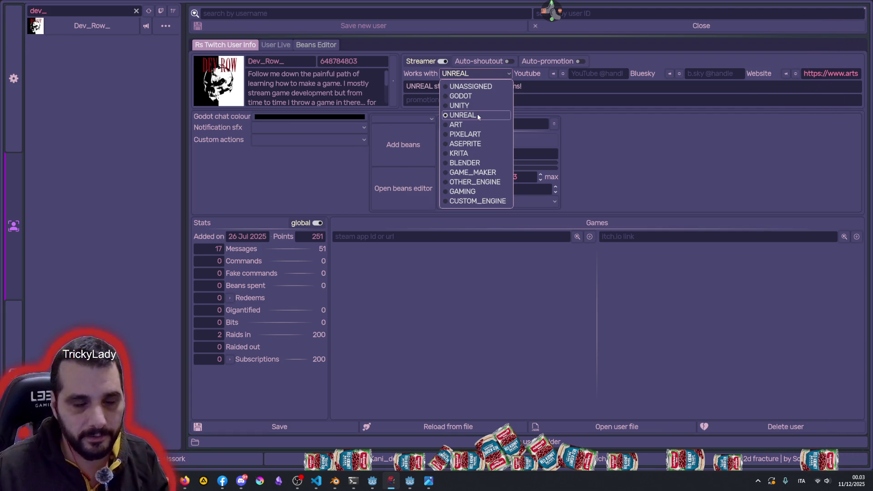
{"action": "left_click", "coordinate": [466, 74]}
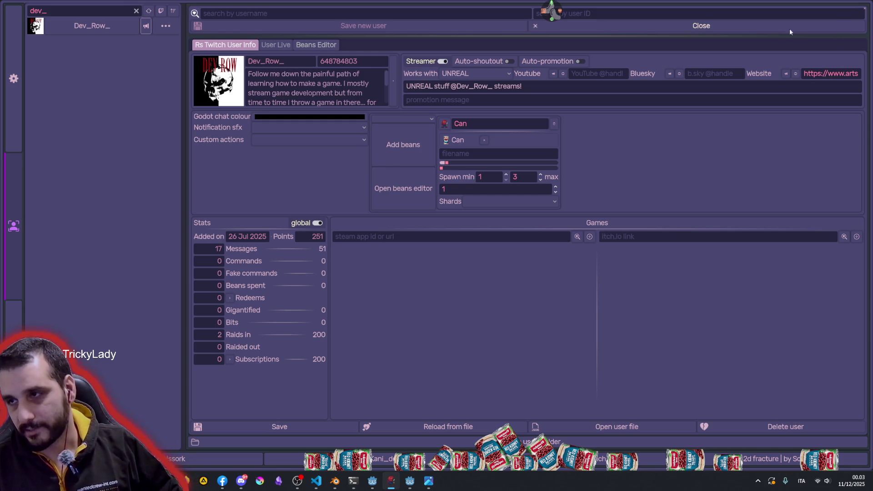
{"action": "left_click", "coordinate": [861, 9]}
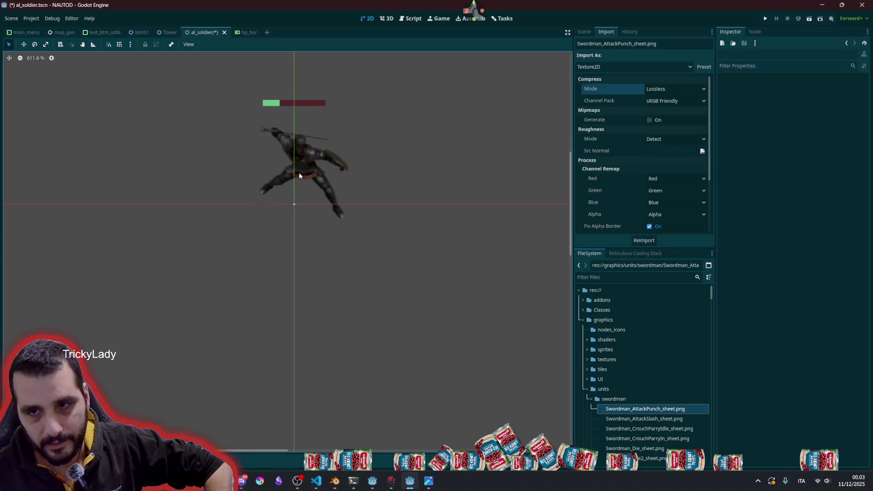
Step: Play the soldier's attack_slash_2_ne animation, enlarge the scene view, then switch over to Blender
{"action": "left_click", "coordinate": [301, 176]}
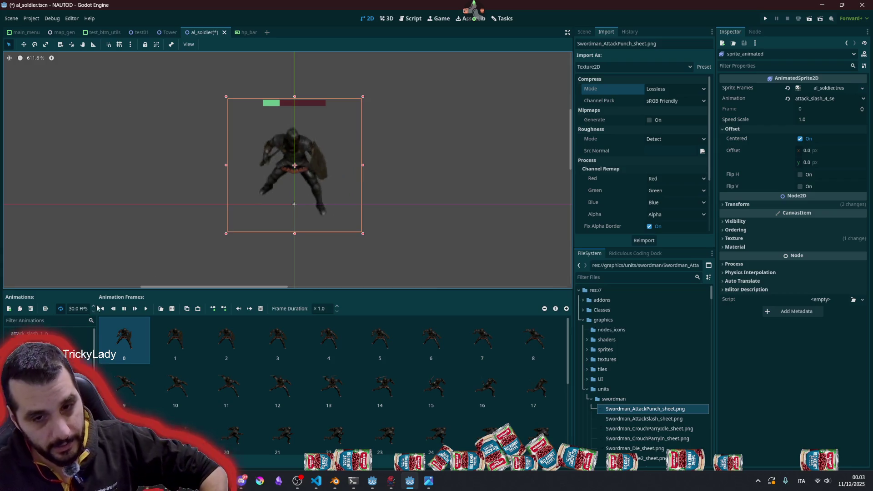
{"action": "left_click", "coordinate": [407, 204]}
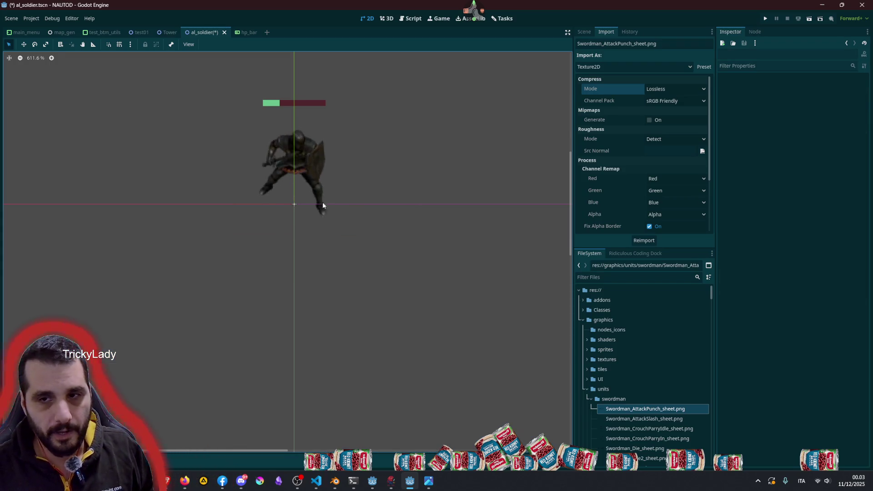
{"action": "left_click", "coordinate": [300, 171]}
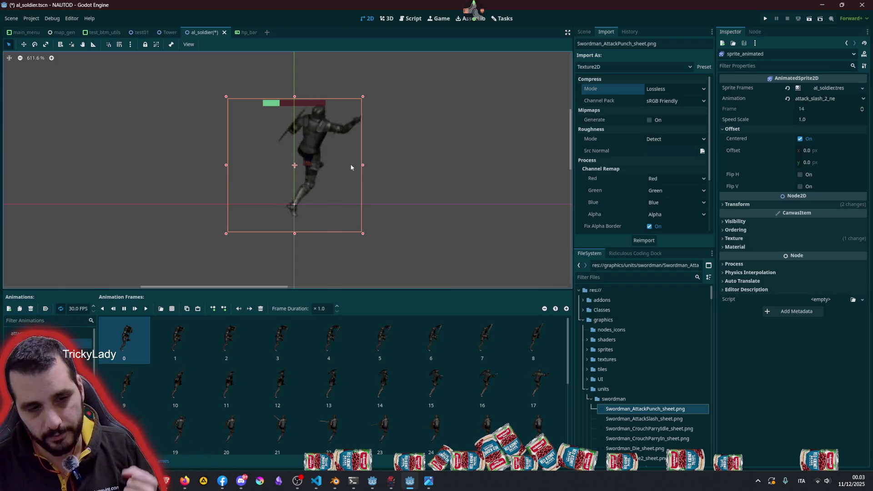
{"action": "left_click", "coordinate": [413, 158]}
{"action": "left_click", "coordinate": [317, 148]}
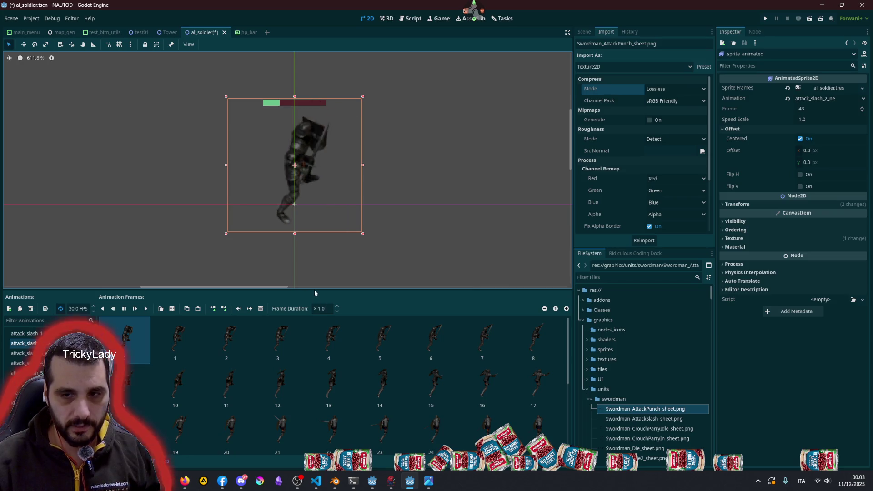
{"action": "left_click_drag", "start_coordinate": [313, 290], "coordinate": [313, 336]}
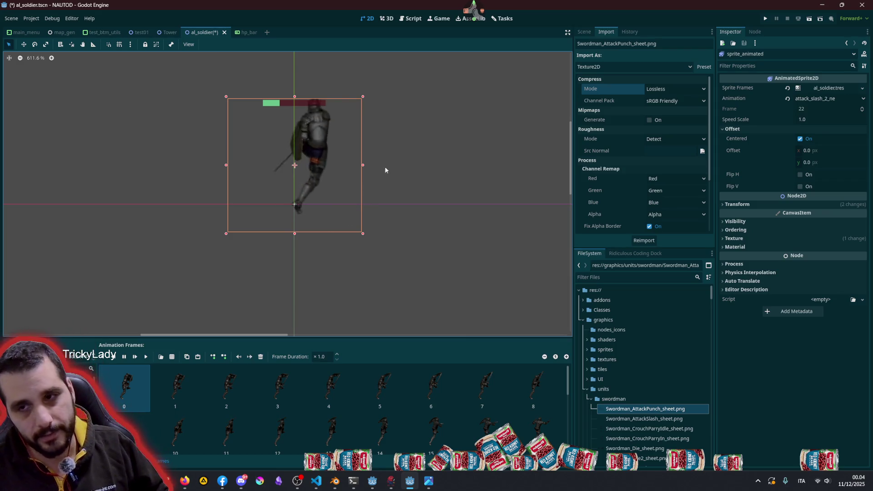
{"action": "left_click", "coordinate": [398, 162]}
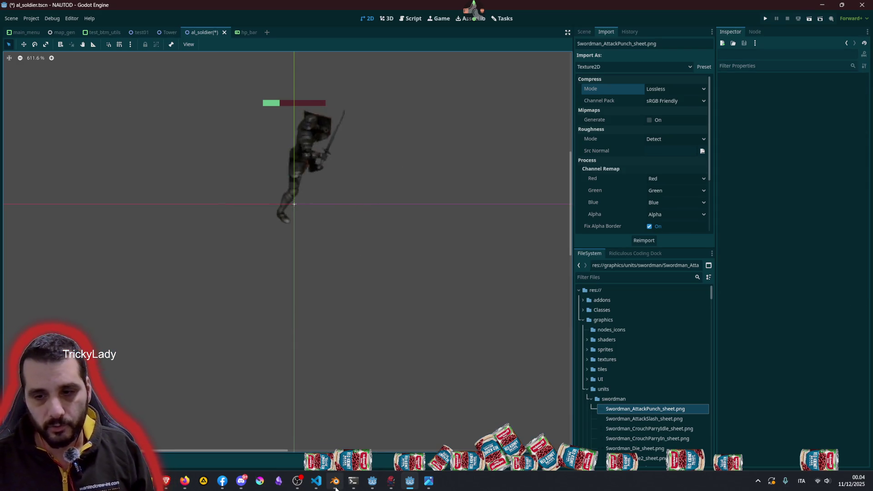
{"action": "left_click", "coordinate": [335, 480]}
{"action": "scroll", "coordinate": [332, 251], "scroll_direction": "down", "scroll_amount": 8}
Step: Circle-select the helmet's trim faces around the visor and rim, undoing one stray face
{"action": "mouse_move", "coordinate": [333, 251]}
{"action": "middle_mouse_down"}
{"action": "mouse_move", "coordinate": [339, 215]}
{"action": "mouse_move", "coordinate": [314, 257]}
{"action": "middle_mouse_up"}
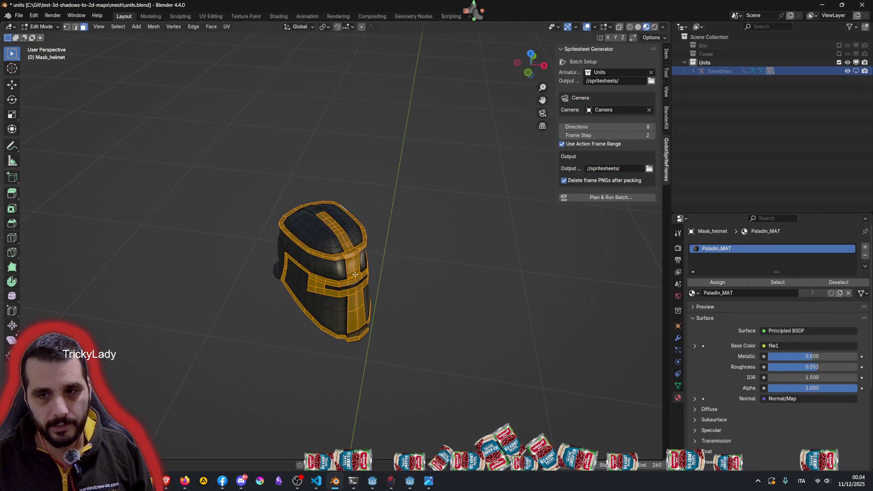
{"action": "scroll", "coordinate": [314, 256], "scroll_direction": "up", "scroll_amount": 1}
{"action": "scroll", "coordinate": [311, 247], "scroll_direction": "up", "scroll_amount": 1}
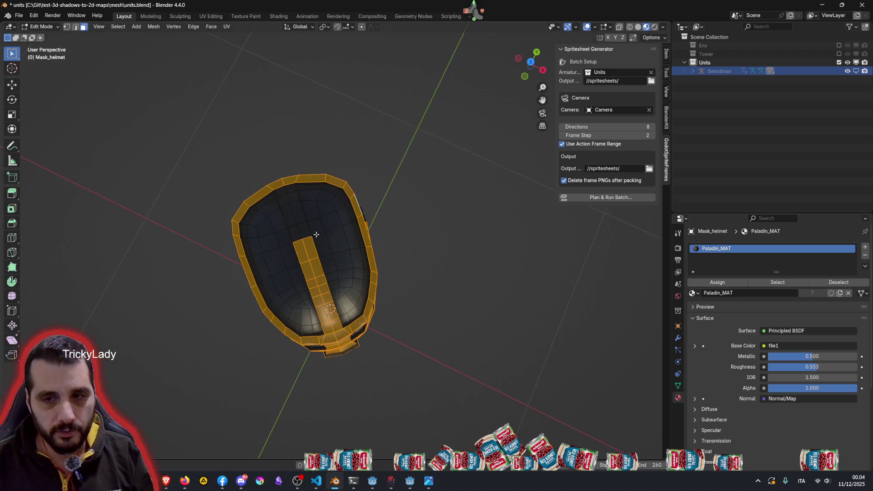
{"action": "scroll", "coordinate": [306, 236], "scroll_direction": "up", "scroll_amount": 5}
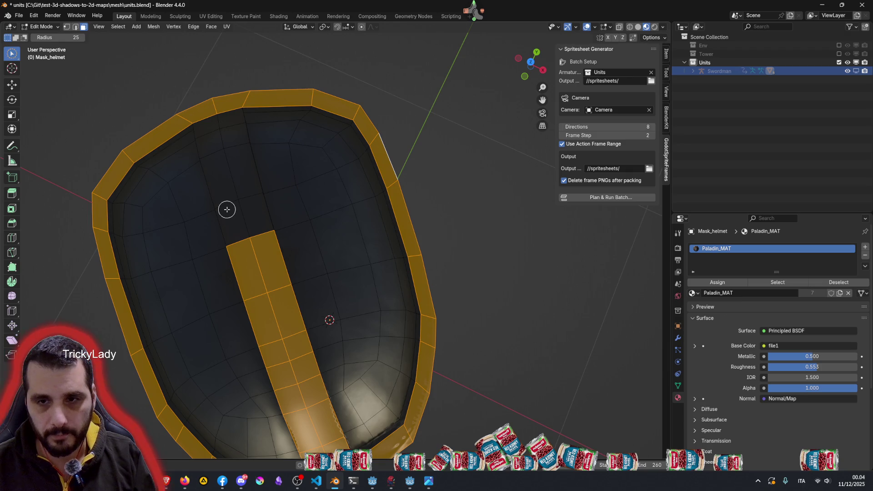
{"action": "left_click_drag", "start_coordinate": [244, 216], "coordinate": [222, 133]}
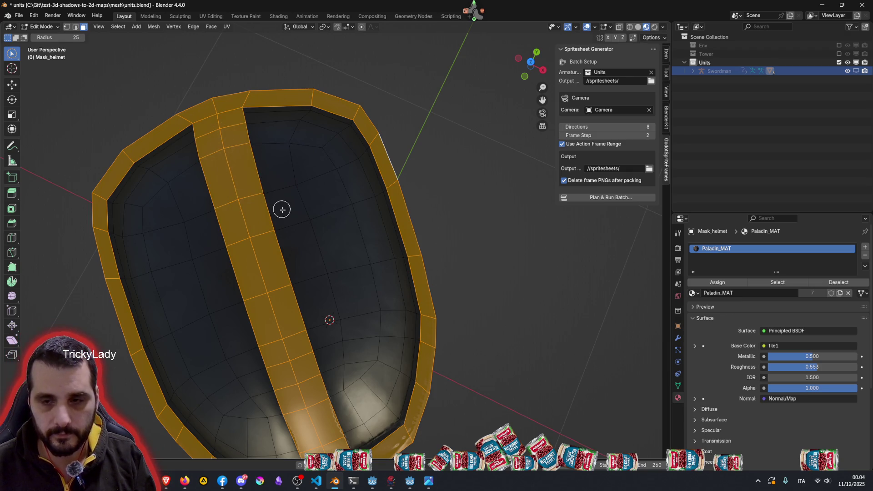
{"action": "scroll", "coordinate": [275, 198], "scroll_direction": "down", "scroll_amount": 5}
{"action": "mouse_move", "coordinate": [289, 238]}
{"action": "middle_mouse_down"}
{"action": "mouse_move", "coordinate": [330, 179]}
{"action": "mouse_move", "coordinate": [352, 211]}
{"action": "mouse_move", "coordinate": [343, 270]}
{"action": "mouse_move", "coordinate": [357, 203]}
{"action": "mouse_move", "coordinate": [269, 198]}
{"action": "mouse_move", "coordinate": [230, 266]}
{"action": "mouse_move", "coordinate": [198, 291]}
{"action": "middle_mouse_up"}
{"action": "middle_click_drag", "start_coordinate": [349, 343], "coordinate": [353, 276]}
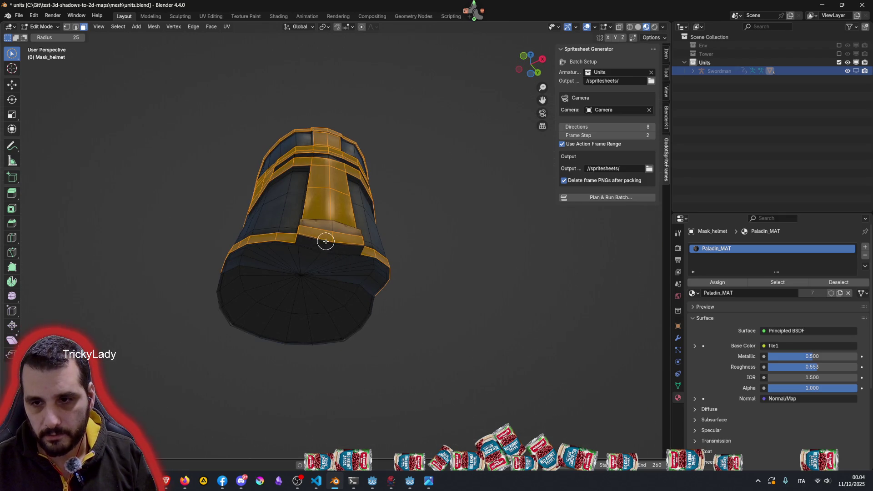
{"action": "middle_click_drag", "start_coordinate": [355, 225], "coordinate": [345, 264]}
{"action": "mouse_move", "coordinate": [294, 313]}
{"action": "middle_mouse_down"}
{"action": "mouse_move", "coordinate": [327, 327]}
{"action": "mouse_move", "coordinate": [340, 219]}
{"action": "mouse_move", "coordinate": [409, 237]}
{"action": "middle_mouse_up"}
{"action": "scroll", "coordinate": [314, 324], "scroll_direction": "up", "scroll_amount": 2}
{"action": "scroll", "coordinate": [326, 328], "scroll_direction": "up", "scroll_amount": 3}
{"action": "scroll", "coordinate": [406, 239], "scroll_direction": "down", "scroll_amount": 3}
{"action": "scroll", "coordinate": [410, 236], "scroll_direction": "up", "scroll_amount": 2}
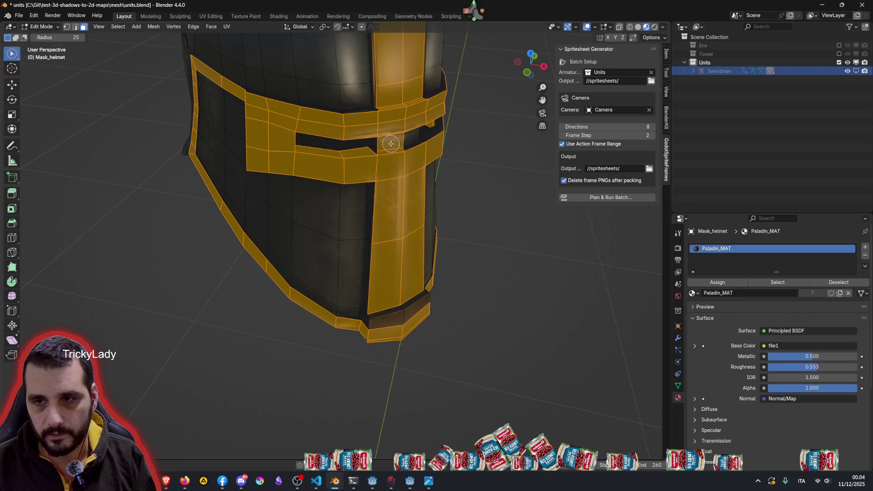
{"action": "mouse_move", "coordinate": [406, 148]}
{"action": "middle_mouse_down"}
{"action": "mouse_move", "coordinate": [371, 170]}
{"action": "mouse_move", "coordinate": [324, 163]}
{"action": "middle_mouse_up"}
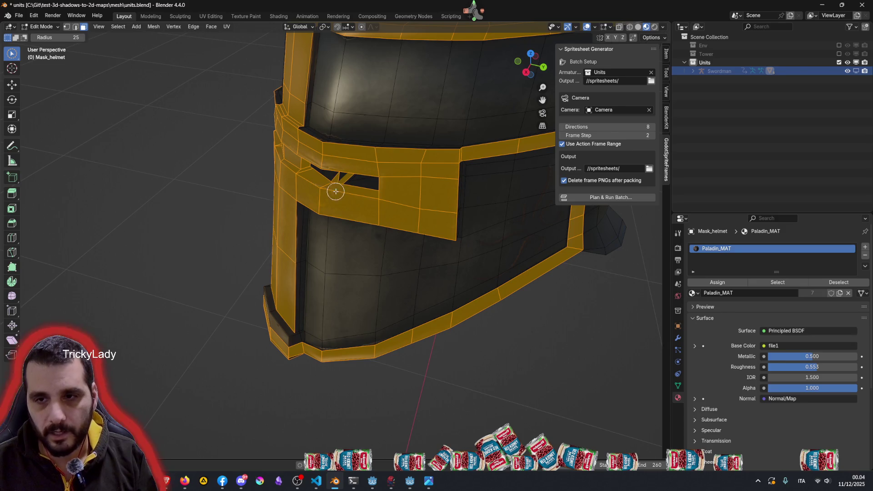
{"action": "mouse_move", "coordinate": [348, 194]}
{"action": "middle_mouse_down"}
{"action": "mouse_move", "coordinate": [468, 189]}
{"action": "mouse_move", "coordinate": [501, 167]}
{"action": "middle_mouse_up"}
{"action": "scroll", "coordinate": [348, 183], "scroll_direction": "up", "scroll_amount": 3}
{"action": "scroll", "coordinate": [348, 183], "scroll_direction": "down", "scroll_amount": 3}
{"action": "left_click_drag", "start_coordinate": [247, 278], "coordinate": [250, 271]}
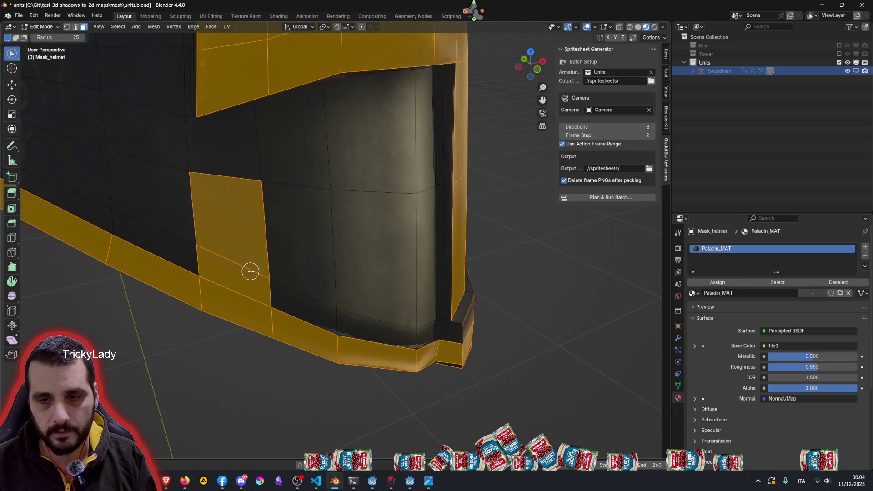
{"action": "key", "text": "ctrl+z"}
{"action": "scroll", "coordinate": [243, 260], "scroll_direction": "down", "scroll_amount": 2}
Step: Add the helmet pillar's inner faces to the selection and add an empty material slot below Paladin_MAT
{"action": "mouse_move", "coordinate": [243, 260]}
{"action": "middle_mouse_down"}
{"action": "mouse_move", "coordinate": [297, 240]}
{"action": "mouse_move", "coordinate": [320, 205]}
{"action": "mouse_move", "coordinate": [146, 189]}
{"action": "mouse_move", "coordinate": [121, 220]}
{"action": "mouse_move", "coordinate": [192, 254]}
{"action": "middle_mouse_up"}
{"action": "scroll", "coordinate": [315, 292], "scroll_direction": "down", "scroll_amount": 3}
{"action": "middle_click_drag", "start_coordinate": [315, 291], "coordinate": [388, 293]}
{"action": "mouse_move", "coordinate": [453, 282]}
{"action": "middle_mouse_down"}
{"action": "mouse_move", "coordinate": [415, 312]}
{"action": "mouse_move", "coordinate": [409, 332]}
{"action": "mouse_move", "coordinate": [389, 335]}
{"action": "mouse_move", "coordinate": [431, 332]}
{"action": "middle_mouse_up"}
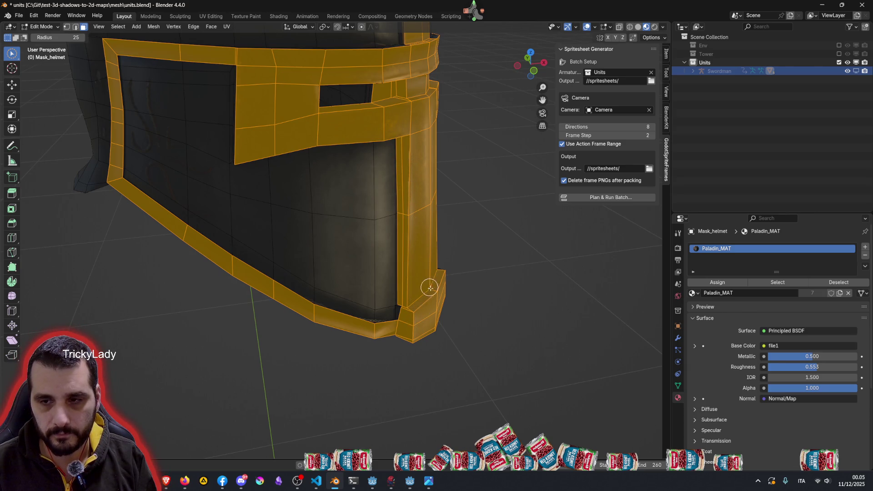
{"action": "middle_click_drag", "start_coordinate": [415, 311], "coordinate": [321, 308]}
{"action": "left_click_drag", "start_coordinate": [305, 303], "coordinate": [312, 208]}
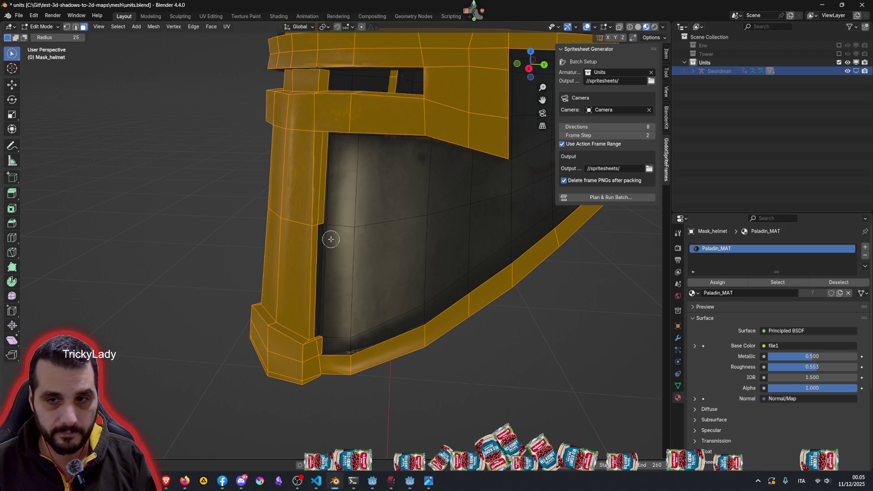
{"action": "scroll", "coordinate": [334, 252], "scroll_direction": "down", "scroll_amount": 5}
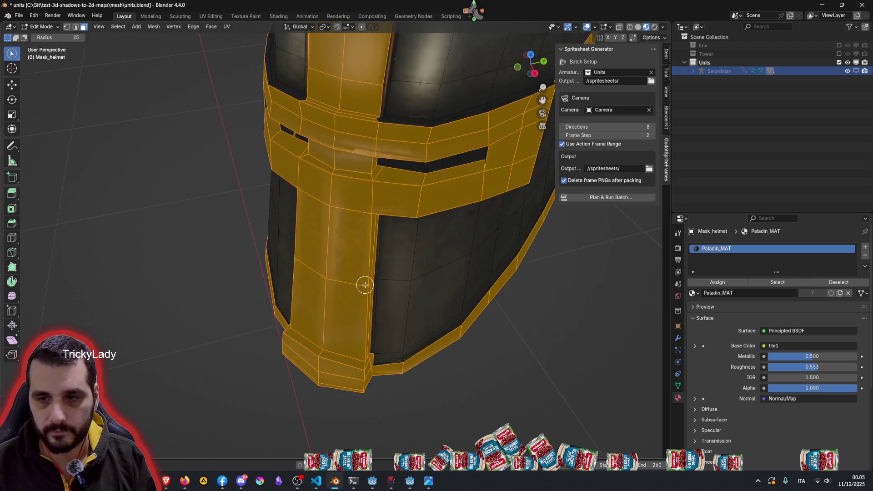
{"action": "mouse_move", "coordinate": [367, 273]}
{"action": "middle_mouse_down"}
{"action": "mouse_move", "coordinate": [335, 222]}
{"action": "mouse_move", "coordinate": [299, 199]}
{"action": "middle_mouse_up"}
{"action": "mouse_move", "coordinate": [401, 202]}
{"action": "middle_mouse_down"}
{"action": "mouse_move", "coordinate": [335, 246]}
{"action": "mouse_move", "coordinate": [250, 255]}
{"action": "mouse_move", "coordinate": [203, 233]}
{"action": "mouse_move", "coordinate": [433, 217]}
{"action": "middle_mouse_up"}
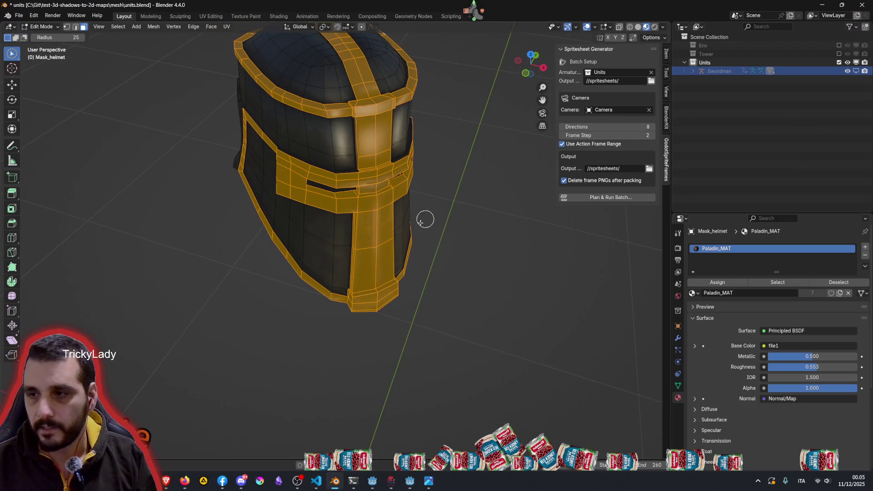
{"action": "left_click", "coordinate": [865, 247]}
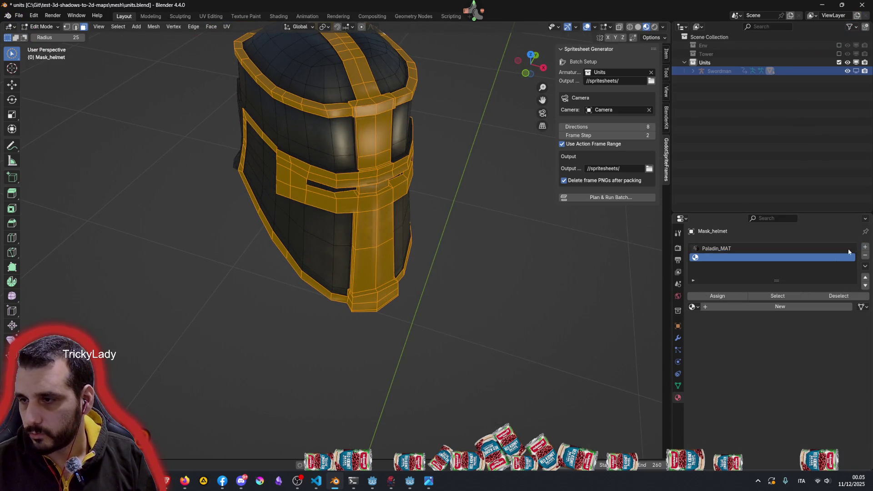
Step: Fill the helmet's empty second slot with the swordman_mask material and confirm its name
{"action": "left_click", "coordinate": [695, 307]}
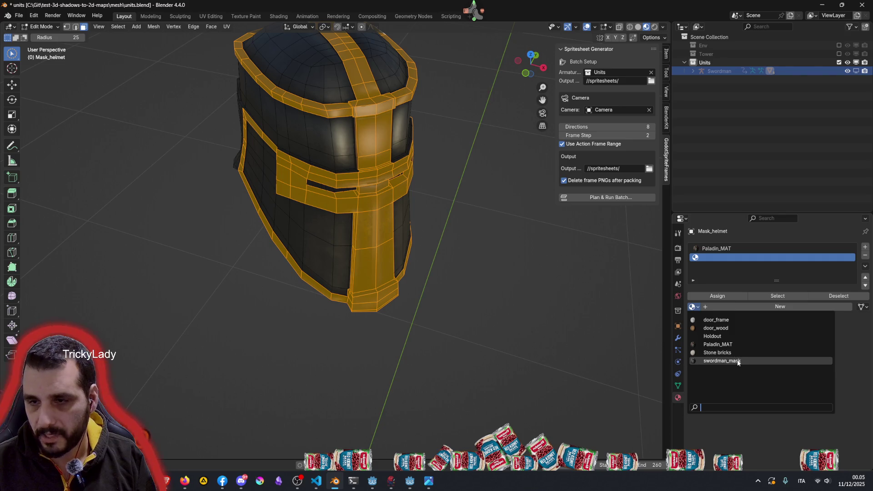
{"action": "left_click", "coordinate": [734, 360]}
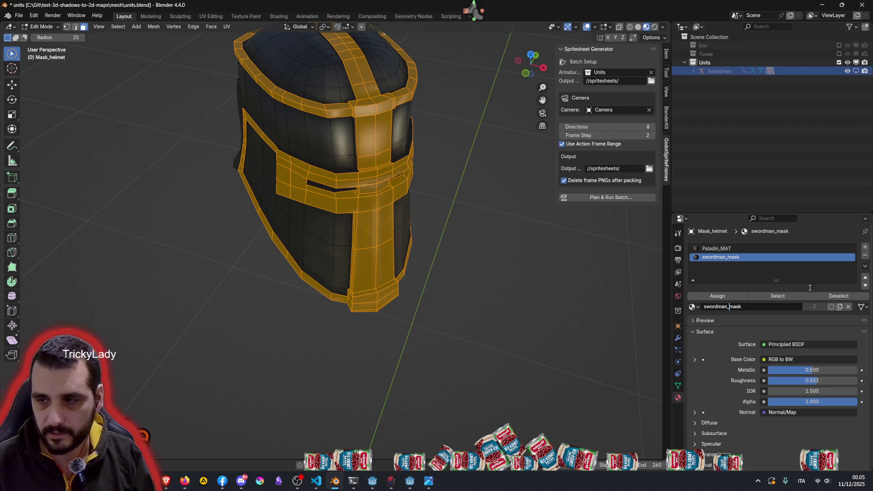
{"action": "key", "text": "BackSpace"}
{"action": "key", "text": "BackSpace"}
{"action": "key", "text": "BackSpace"}
{"action": "key", "text": "Return"}
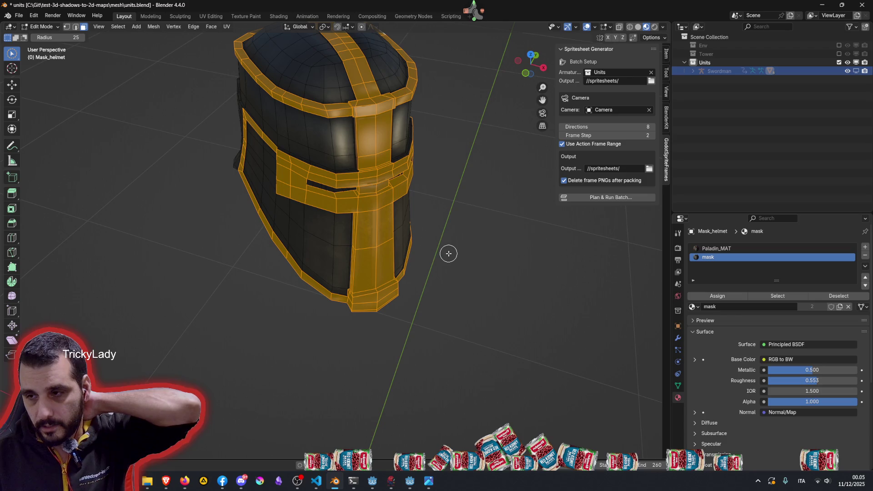
{"action": "double_click", "coordinate": [727, 305]}
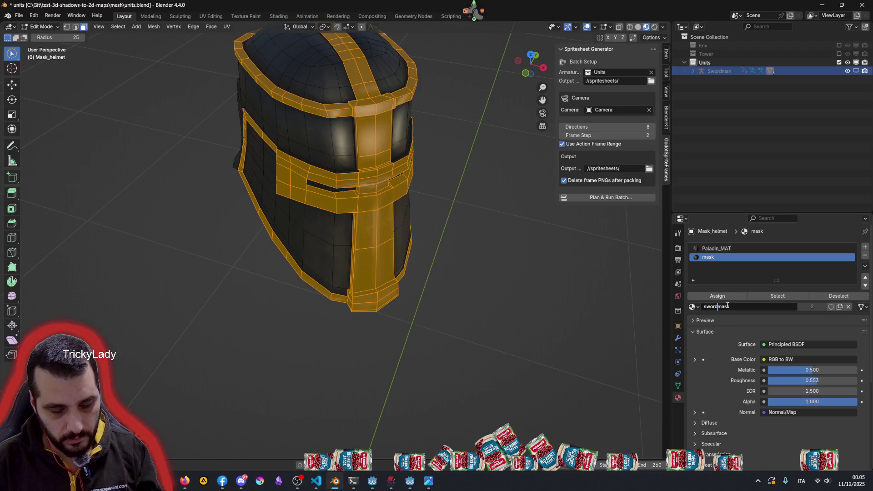
{"action": "type", "text": "n_"}
{"action": "key", "text": "Return"}
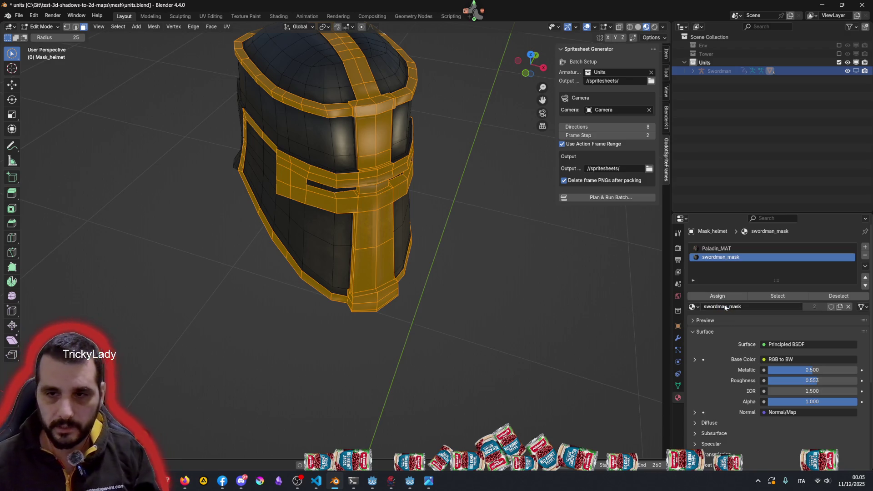
Step: Select the whole helmet mesh and make the Paladin_MAT slot active
{"action": "mouse_move", "coordinate": [375, 247]}
{"action": "middle_mouse_down"}
{"action": "mouse_move", "coordinate": [372, 266]}
{"action": "mouse_move", "coordinate": [576, 268]}
{"action": "mouse_move", "coordinate": [283, 222]}
{"action": "mouse_move", "coordinate": [347, 257]}
{"action": "mouse_move", "coordinate": [469, 256]}
{"action": "middle_mouse_up"}
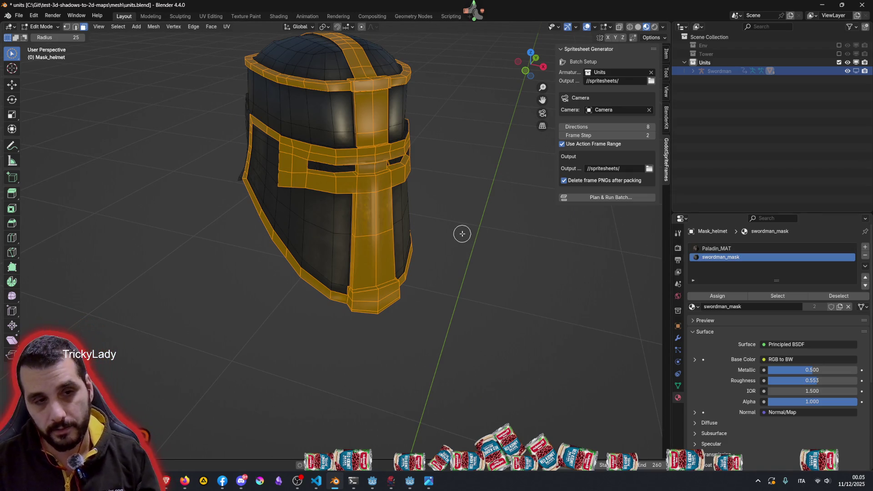
{"action": "key", "text": "alt+a"}
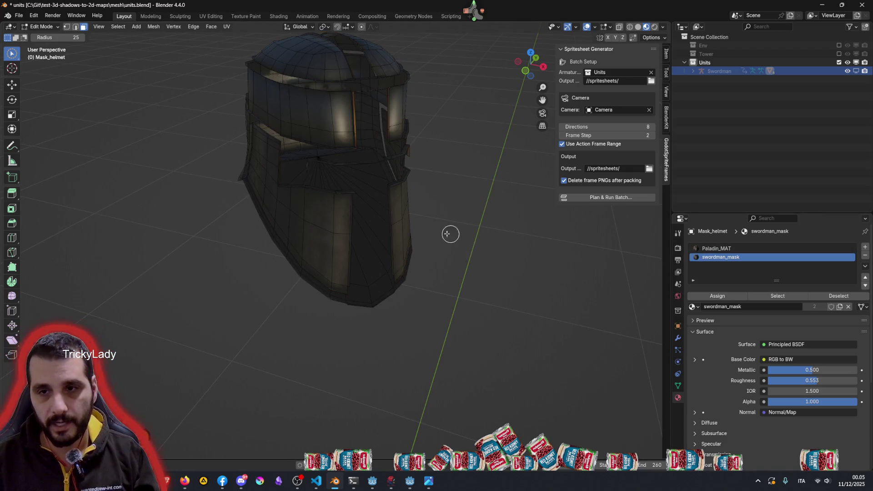
{"action": "middle_click_drag", "start_coordinate": [448, 234], "coordinate": [422, 229]}
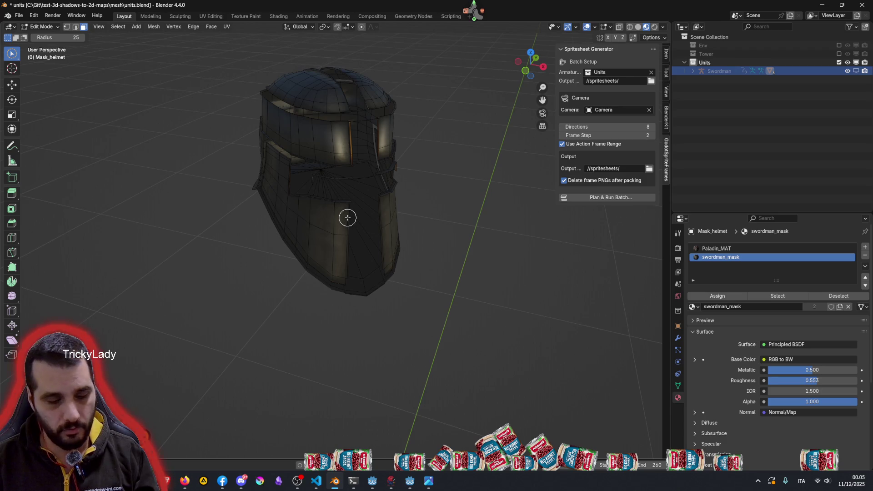
{"action": "key", "text": "a"}
{"action": "middle_click_drag", "start_coordinate": [370, 230], "coordinate": [417, 242]}
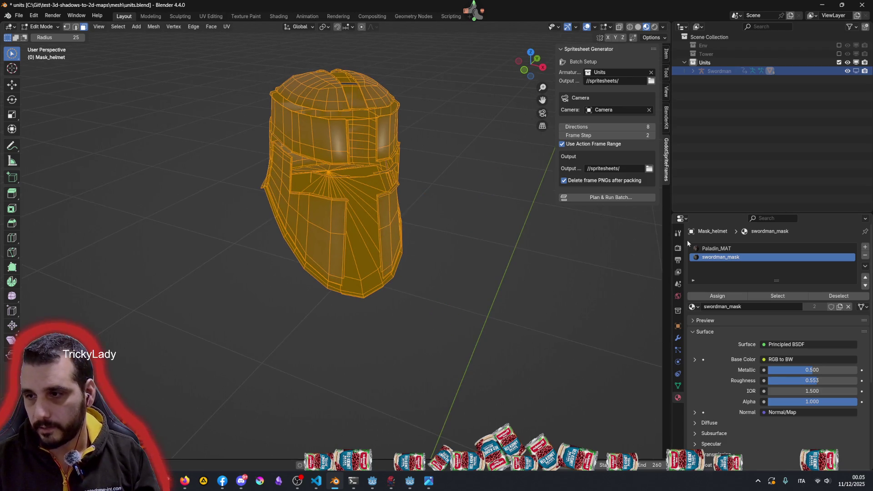
{"action": "left_click", "coordinate": [720, 249]}
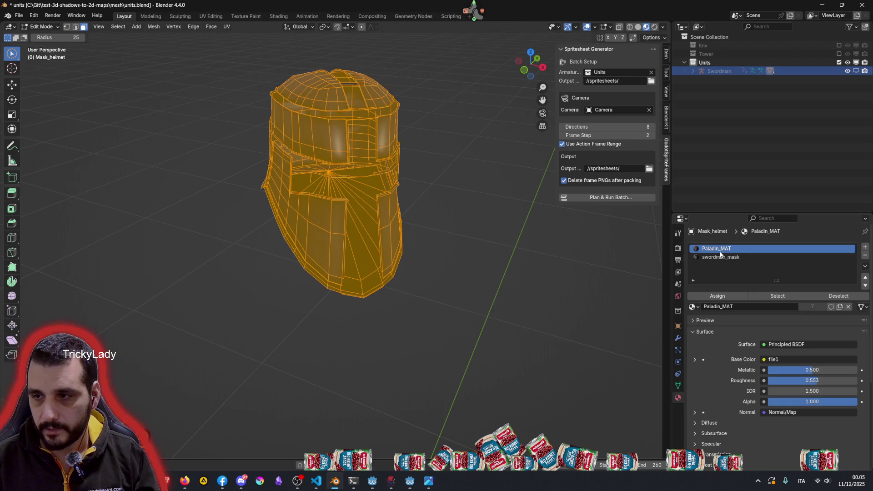
Step: Replace the helmet's Paladin_MAT slot with the Holdout material
{"action": "left_click", "coordinate": [695, 307]}
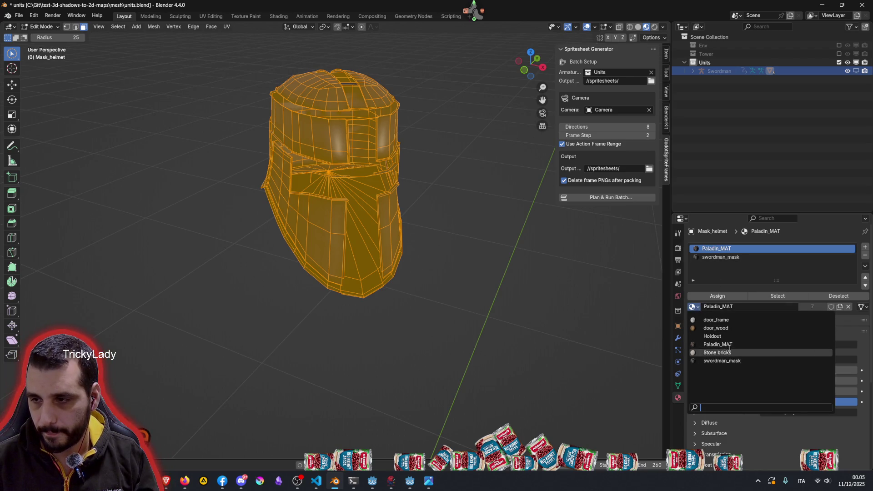
{"action": "left_click", "coordinate": [717, 337]}
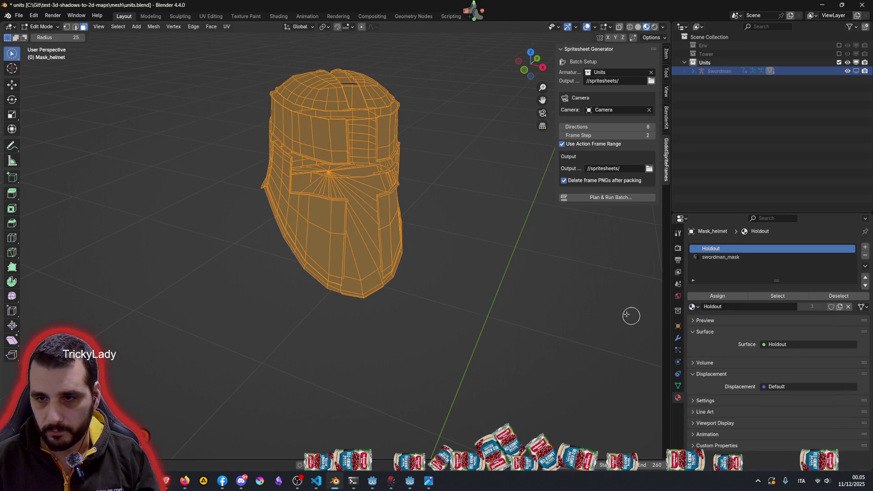
{"action": "mouse_move", "coordinate": [466, 236]}
{"action": "middle_mouse_down"}
{"action": "mouse_move", "coordinate": [464, 248]}
{"action": "mouse_move", "coordinate": [486, 218]}
{"action": "middle_mouse_up"}
{"action": "left_click", "coordinate": [737, 258]}
{"action": "middle_click_drag", "start_coordinate": [403, 254], "coordinate": [423, 251]}
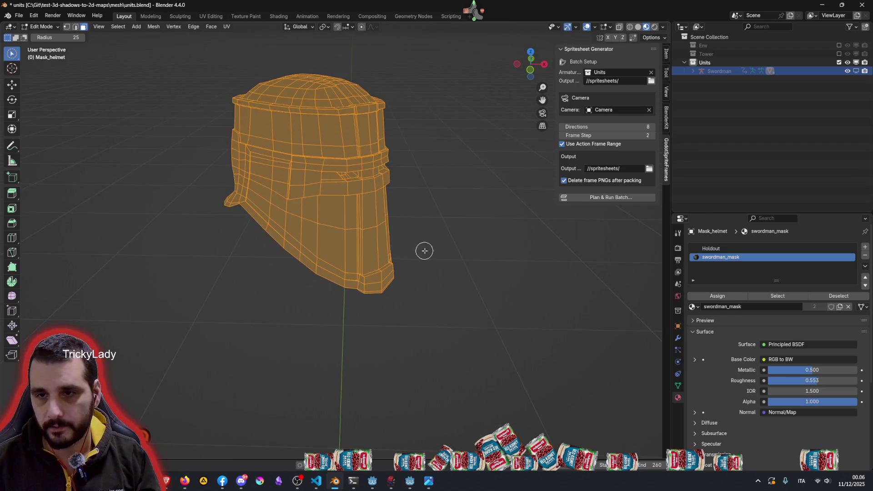
{"action": "left_click", "coordinate": [710, 248]}
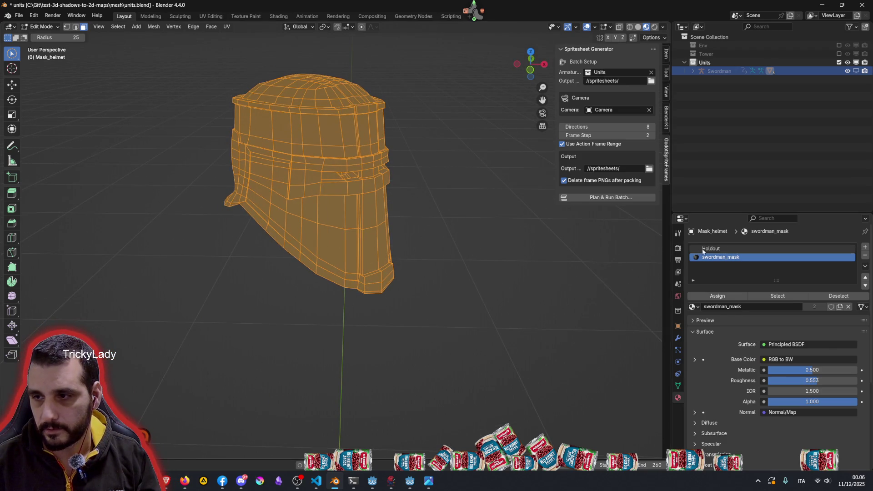
Step: Isolate the helmet's outer band faces and assign them the swordman_mask material
{"action": "left_click", "coordinate": [492, 238]}
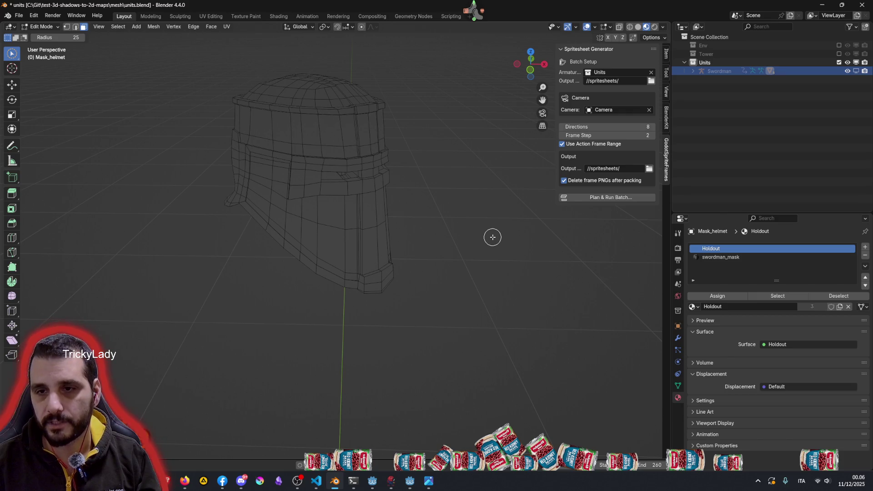
{"action": "key", "text": "alt+h"}
{"action": "key", "text": "alt+a"}
{"action": "key", "text": "ctrl+z"}
{"action": "key", "text": "ctrl+z"}
{"action": "middle_click_drag", "start_coordinate": [453, 235], "coordinate": [406, 234]}
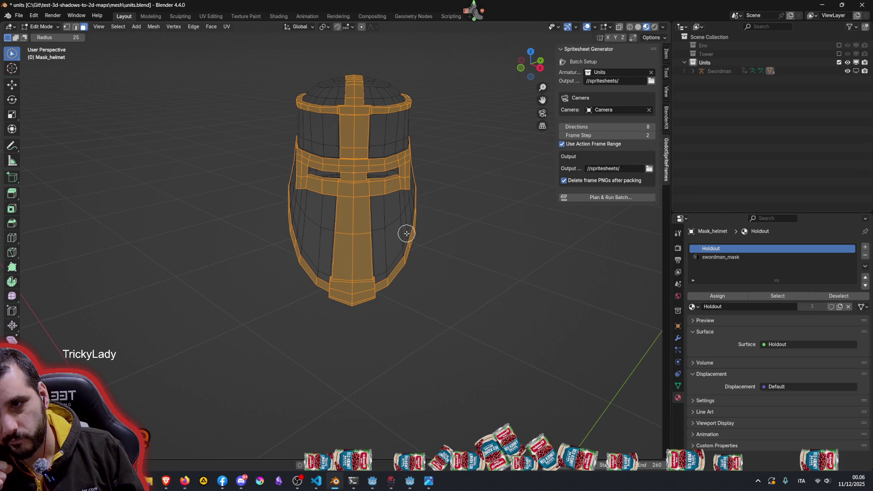
{"action": "middle_click_drag", "start_coordinate": [413, 242], "coordinate": [450, 245]}
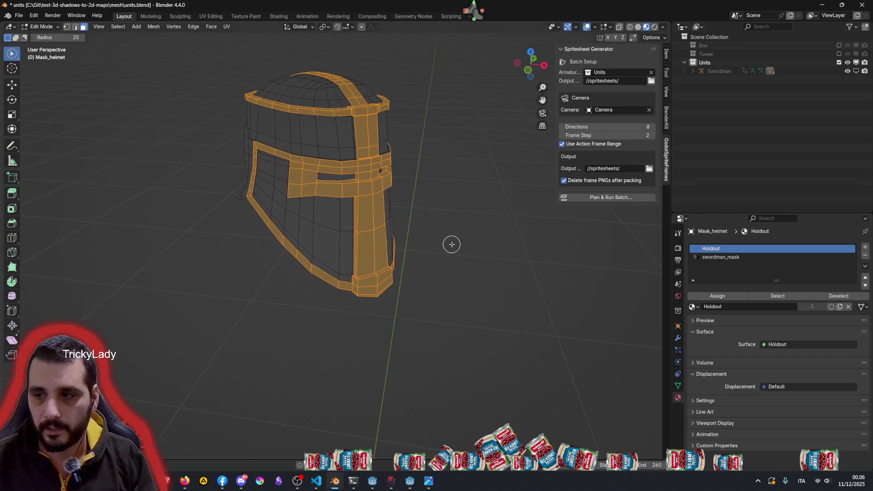
{"action": "left_click", "coordinate": [748, 257]}
{"action": "left_click", "coordinate": [727, 295]}
{"action": "key", "text": "alt+a"}
Step: Look the helmet over from above and bring up the Swordman spritesheet batch plan
{"action": "mouse_move", "coordinate": [427, 230]}
{"action": "middle_mouse_down"}
{"action": "mouse_move", "coordinate": [498, 241]}
{"action": "mouse_move", "coordinate": [514, 143]}
{"action": "mouse_move", "coordinate": [400, 181]}
{"action": "mouse_move", "coordinate": [292, 236]}
{"action": "mouse_move", "coordinate": [306, 268]}
{"action": "mouse_move", "coordinate": [424, 243]}
{"action": "mouse_move", "coordinate": [389, 214]}
{"action": "mouse_move", "coordinate": [364, 157]}
{"action": "middle_mouse_up"}
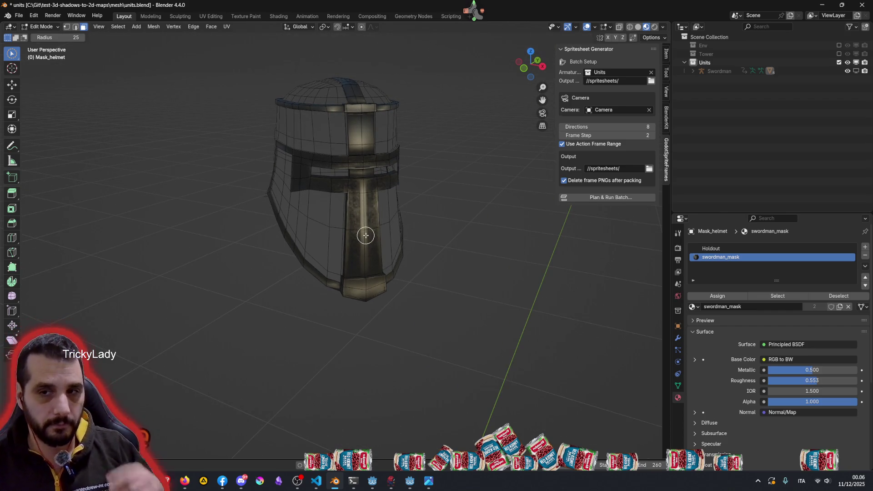
{"action": "middle_click_drag", "start_coordinate": [443, 226], "coordinate": [462, 264]}
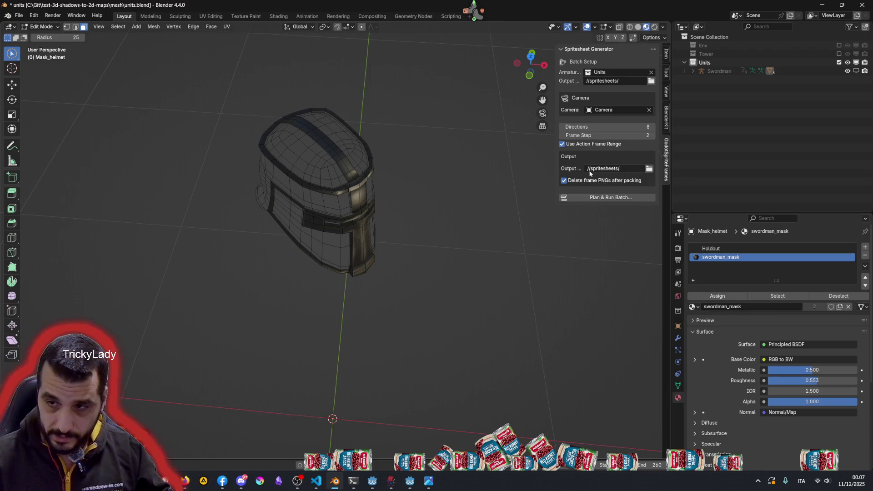
{"action": "left_click", "coordinate": [598, 196]}
{"action": "mouse_move", "coordinate": [559, 187]}
{"action": "left_mouse_down"}
{"action": "mouse_move", "coordinate": [412, 90]}
{"action": "mouse_move", "coordinate": [259, 44]}
{"action": "left_mouse_up"}
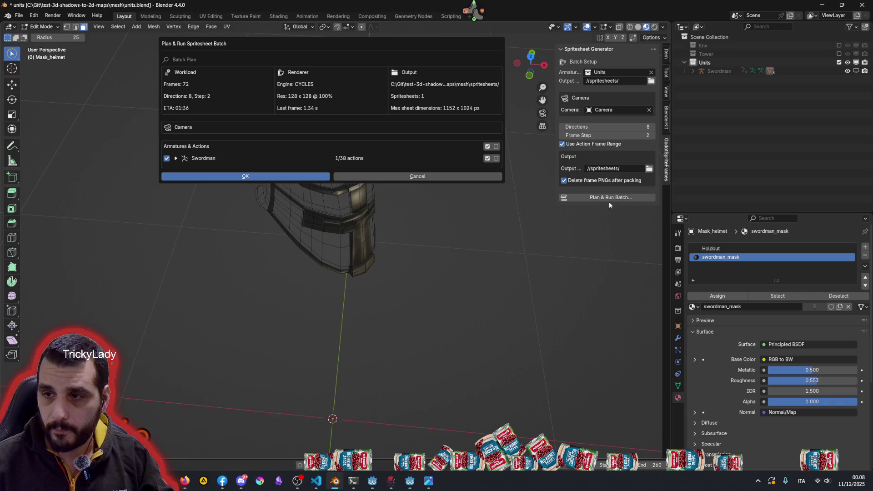
{"action": "left_click", "coordinate": [176, 159]}
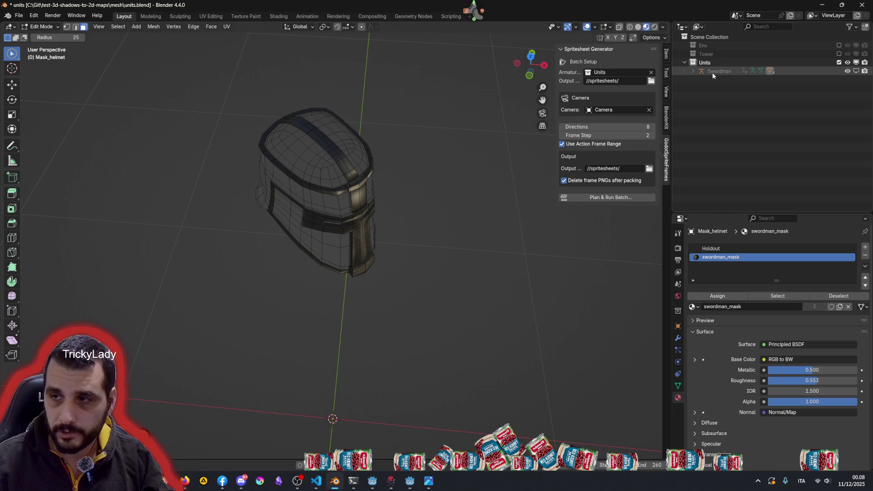
{"action": "left_click", "coordinate": [715, 72]}
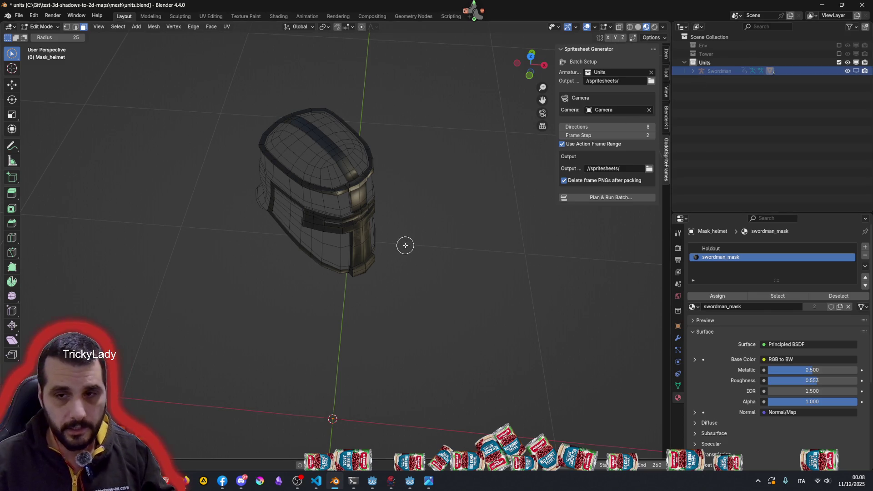
{"action": "scroll", "coordinate": [415, 256], "scroll_direction": "down", "scroll_amount": 4}
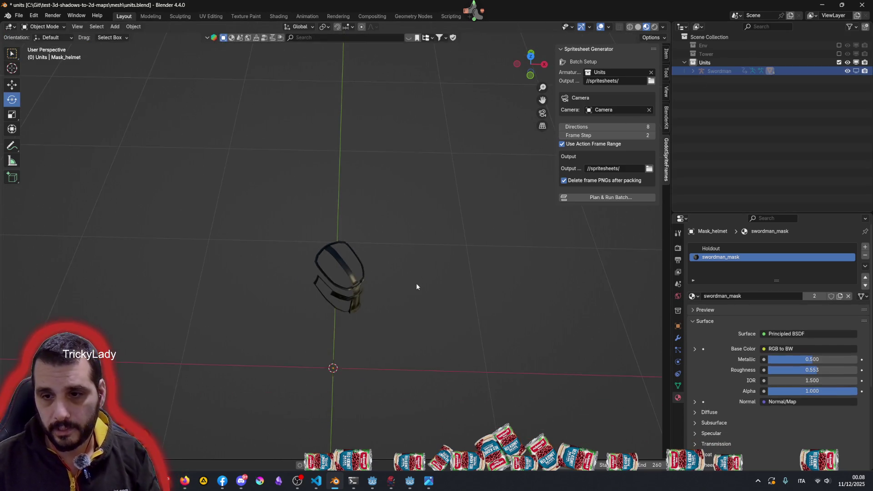
Step: Reveal the full swordman, hide the Paladin body, helmet, shield and sword meshes, and play the animation
{"action": "middle_click_drag", "start_coordinate": [417, 283], "coordinate": [410, 250]}
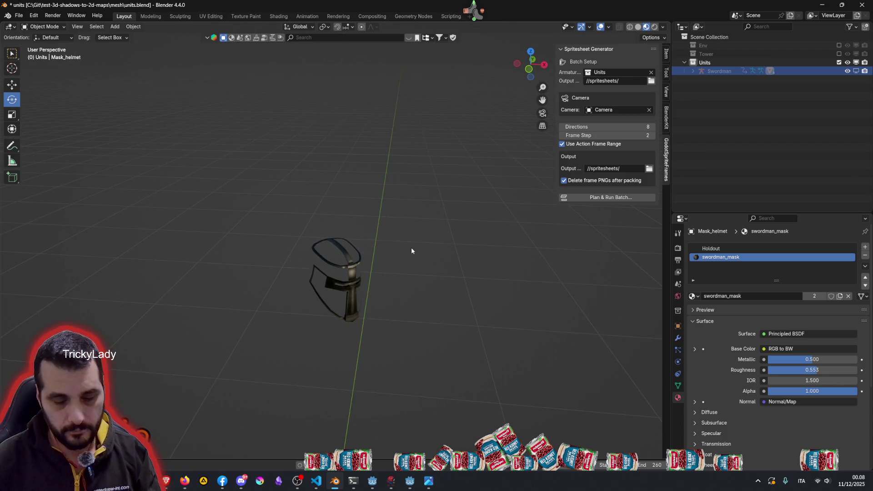
{"action": "key", "text": "alt+h"}
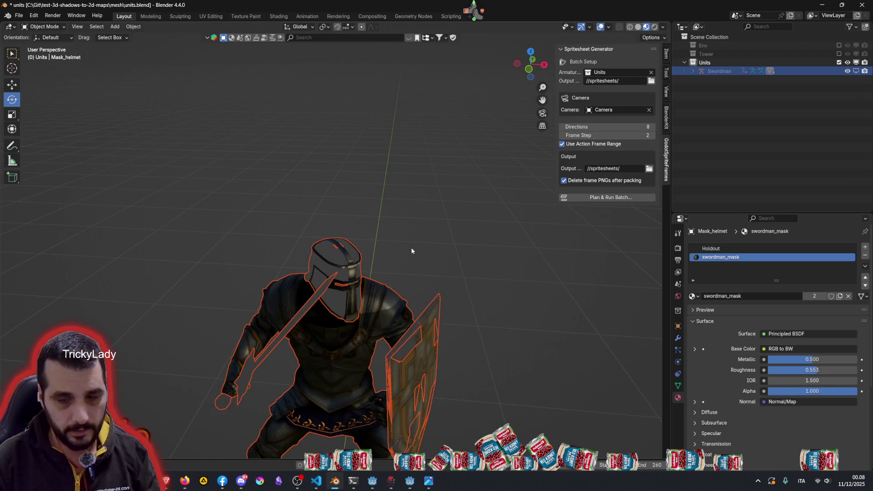
{"action": "mouse_move", "coordinate": [411, 251]}
{"action": "middle_mouse_down"}
{"action": "mouse_move", "coordinate": [415, 257]}
{"action": "mouse_move", "coordinate": [398, 240]}
{"action": "mouse_move", "coordinate": [420, 258]}
{"action": "middle_mouse_up"}
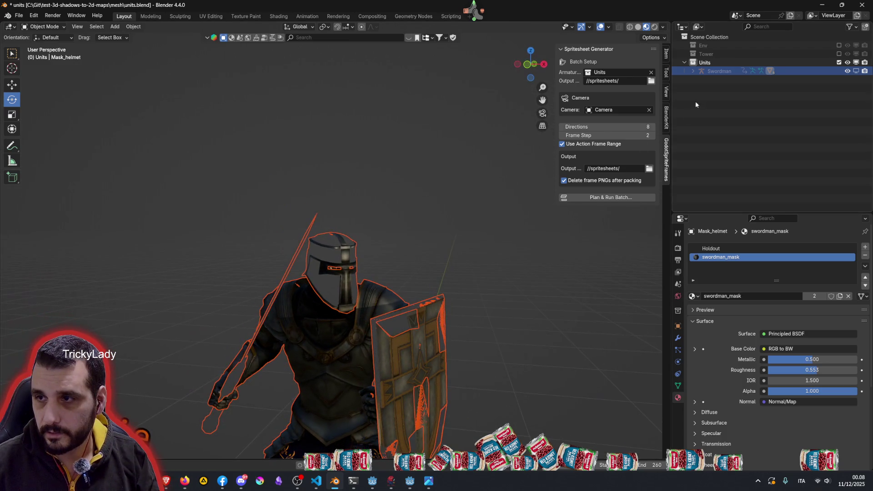
{"action": "left_click", "coordinate": [693, 71]}
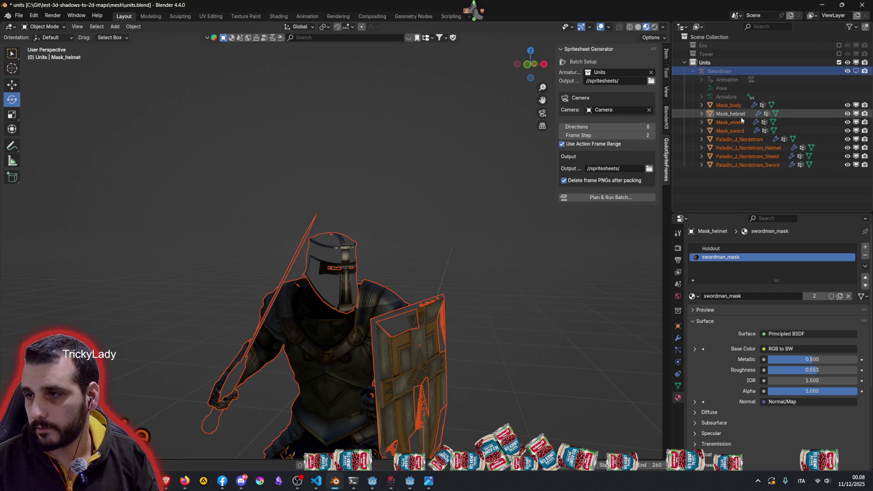
{"action": "left_click_drag", "start_coordinate": [847, 139], "coordinate": [847, 168]}
{"action": "left_click", "coordinate": [394, 231]}
{"action": "key", "text": "space"}
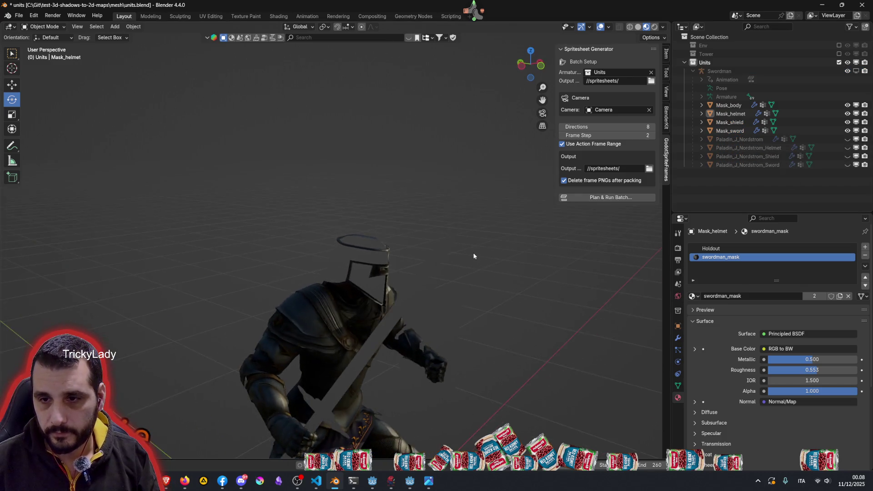
{"action": "scroll", "coordinate": [437, 286], "scroll_direction": "up", "scroll_amount": 3}
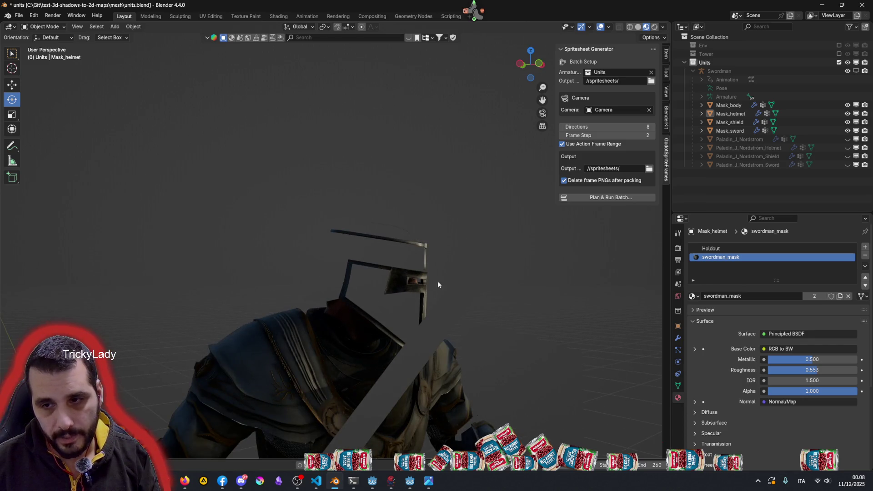
Step: Look the animated knight over from the front, the shield side and above
{"action": "middle_click_drag", "start_coordinate": [437, 286], "coordinate": [361, 269]}
{"action": "middle_click_drag", "start_coordinate": [367, 324], "coordinate": [371, 324]}
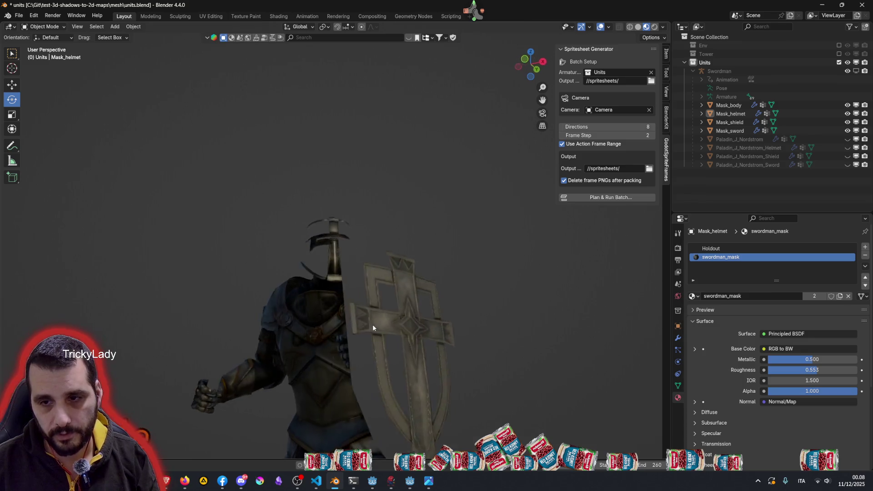
{"action": "mouse_move", "coordinate": [377, 374]}
{"action": "middle_mouse_down"}
{"action": "mouse_move", "coordinate": [359, 381]}
{"action": "mouse_move", "coordinate": [352, 368]}
{"action": "middle_mouse_up"}
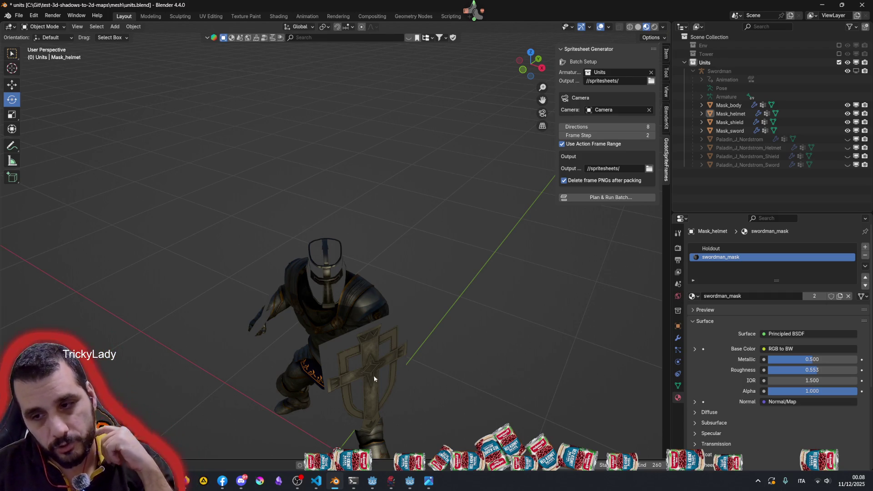
{"action": "middle_click_drag", "start_coordinate": [350, 310], "coordinate": [391, 296]}
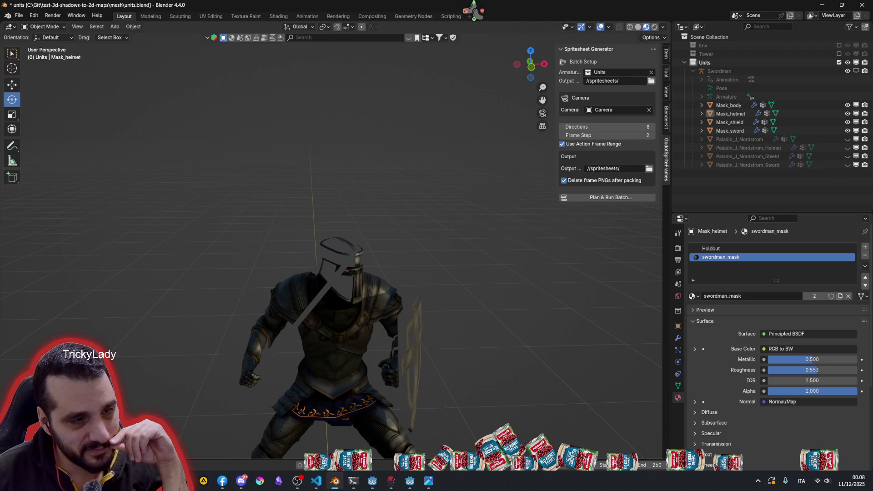
{"action": "middle_click_drag", "start_coordinate": [376, 264], "coordinate": [406, 270]}
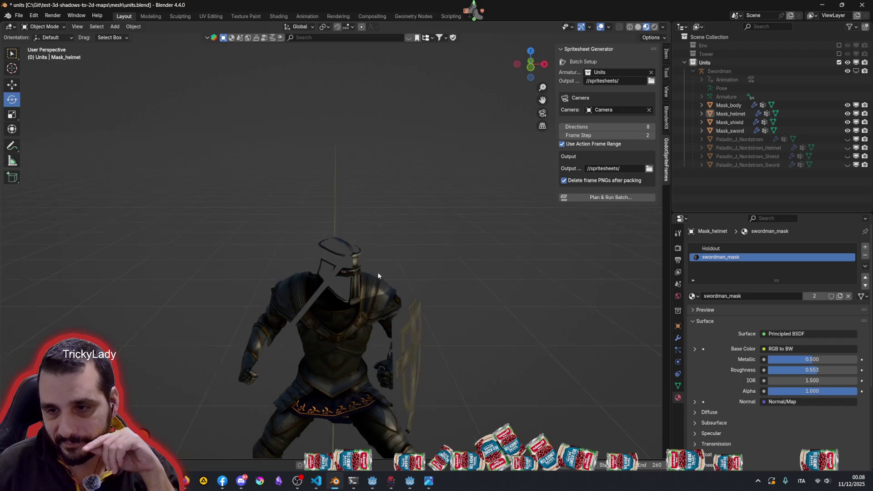
{"action": "scroll", "coordinate": [407, 270], "scroll_direction": "down", "scroll_amount": 3}
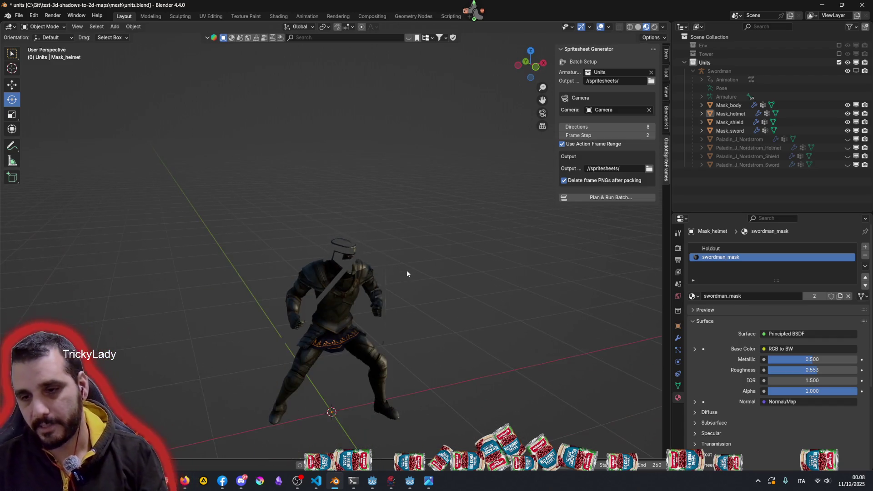
{"action": "mouse_move", "coordinate": [354, 308]}
{"action": "middle_mouse_down"}
{"action": "mouse_move", "coordinate": [347, 273]}
{"action": "mouse_move", "coordinate": [352, 309]}
{"action": "middle_mouse_up"}
Step: Select the Mask_body mesh as the object to work on, facing the knight front-on
{"action": "left_click", "coordinate": [348, 285]}
{"action": "left_click", "coordinate": [402, 236]}
{"action": "mouse_move", "coordinate": [389, 253]}
{"action": "middle_mouse_down"}
{"action": "mouse_move", "coordinate": [403, 282]}
{"action": "mouse_move", "coordinate": [339, 246]}
{"action": "middle_mouse_up"}
{"action": "scroll", "coordinate": [339, 246], "scroll_direction": "up", "scroll_amount": 2}
{"action": "left_click", "coordinate": [337, 256]}
{"action": "left_click", "coordinate": [335, 329]}
{"action": "mouse_move", "coordinate": [340, 342]}
{"action": "middle_mouse_down"}
{"action": "mouse_move", "coordinate": [411, 302]}
{"action": "mouse_move", "coordinate": [467, 311]}
{"action": "middle_mouse_up"}
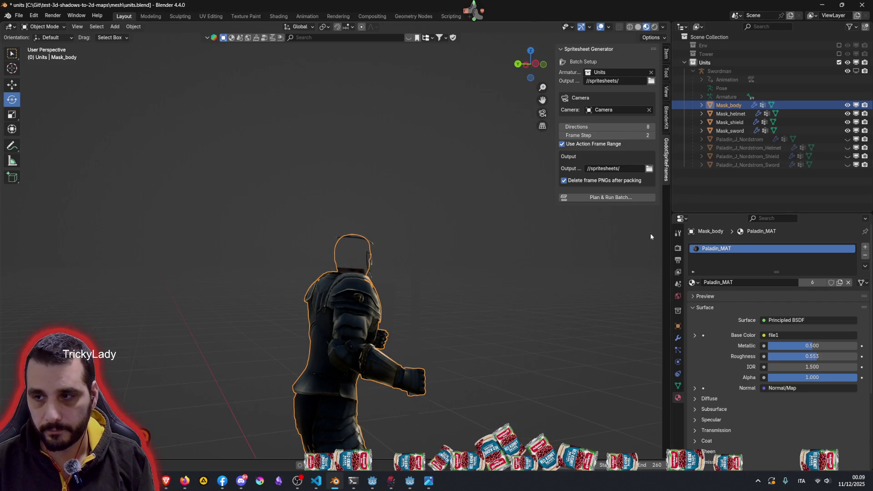
{"action": "middle_click_drag", "start_coordinate": [473, 268], "coordinate": [347, 282]}
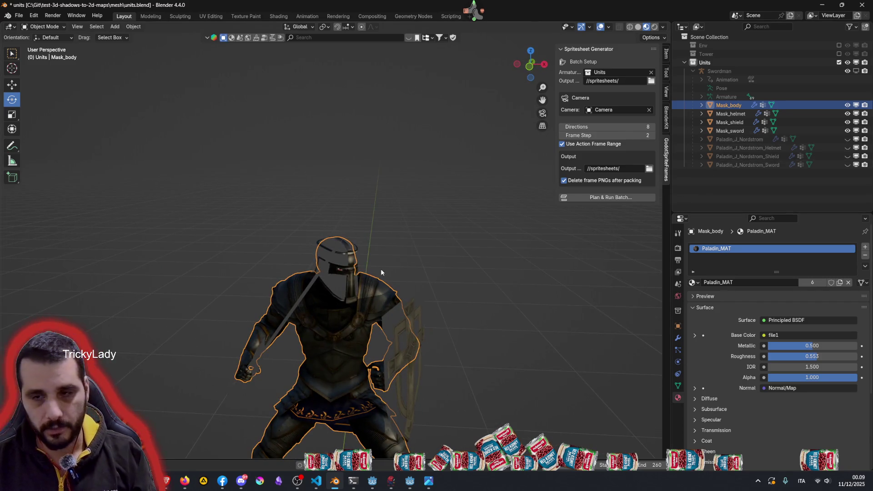
Step: Edit Mask_body's mesh with the helmet, shield and sword masks hidden in the outliner
{"action": "key", "text": "Tab"}
{"action": "middle_click_drag", "start_coordinate": [432, 257], "coordinate": [382, 267]}
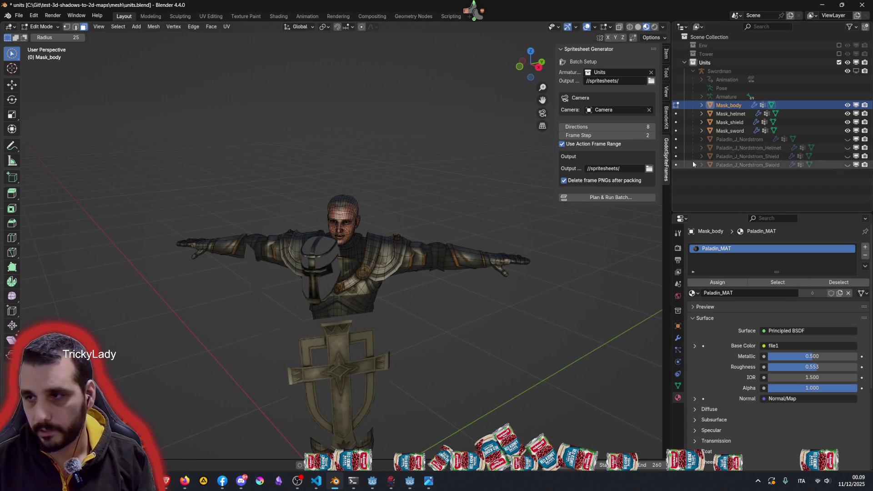
{"action": "left_click_drag", "start_coordinate": [848, 114], "coordinate": [847, 130]}
{"action": "left_click_drag", "start_coordinate": [848, 140], "coordinate": [848, 165]}
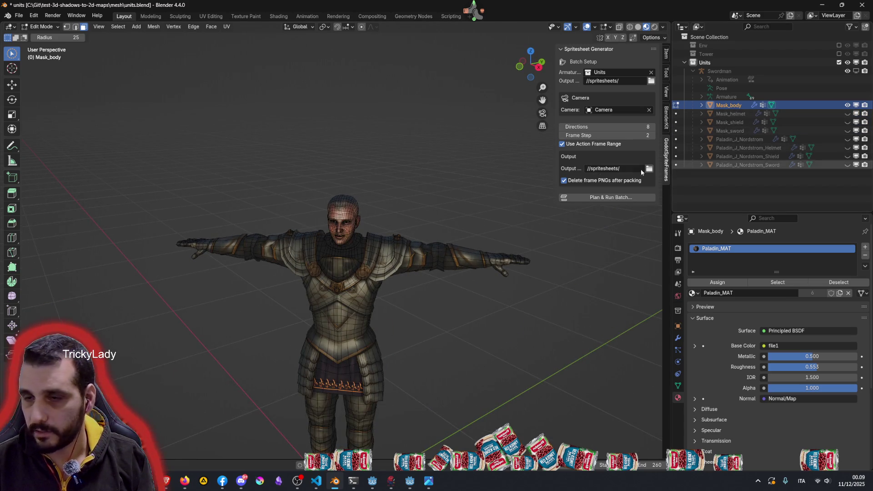
Step: Inspect the body mask mesh from all sides and bring up its material list to replace Paladin_MAT
{"action": "middle_click_drag", "start_coordinate": [380, 191], "coordinate": [425, 190]}
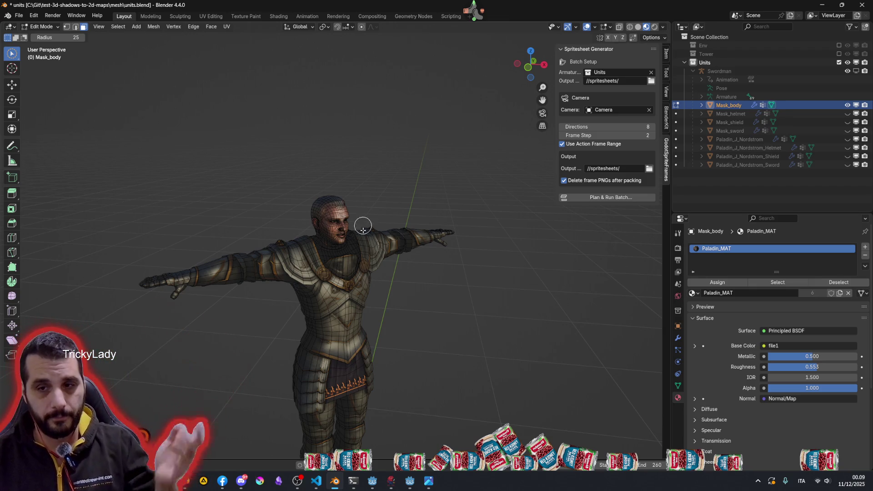
{"action": "middle_click_drag", "start_coordinate": [363, 222], "coordinate": [326, 288]}
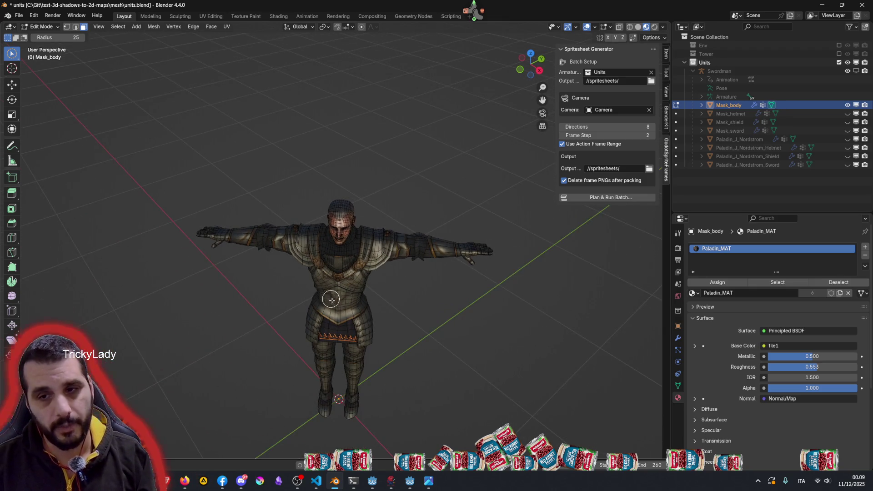
{"action": "scroll", "coordinate": [330, 298], "scroll_direction": "up", "scroll_amount": 2}
{"action": "scroll", "coordinate": [330, 298], "scroll_direction": "up", "scroll_amount": 2}
{"action": "mouse_move", "coordinate": [330, 297]}
{"action": "middle_mouse_down"}
{"action": "mouse_move", "coordinate": [357, 279]}
{"action": "mouse_move", "coordinate": [288, 232]}
{"action": "mouse_move", "coordinate": [389, 242]}
{"action": "middle_mouse_up"}
{"action": "middle_click_drag", "start_coordinate": [403, 247], "coordinate": [298, 244]}
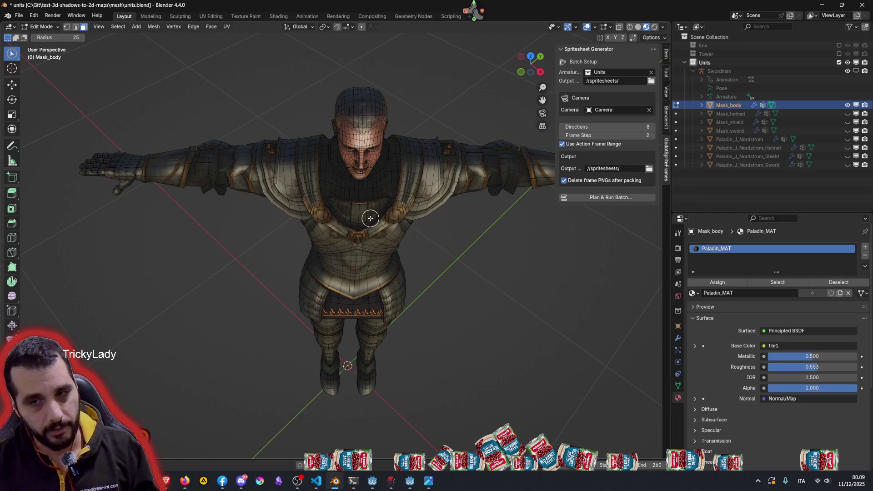
{"action": "mouse_move", "coordinate": [370, 218]}
{"action": "middle_mouse_down"}
{"action": "mouse_move", "coordinate": [365, 201]}
{"action": "mouse_move", "coordinate": [397, 191]}
{"action": "middle_mouse_up"}
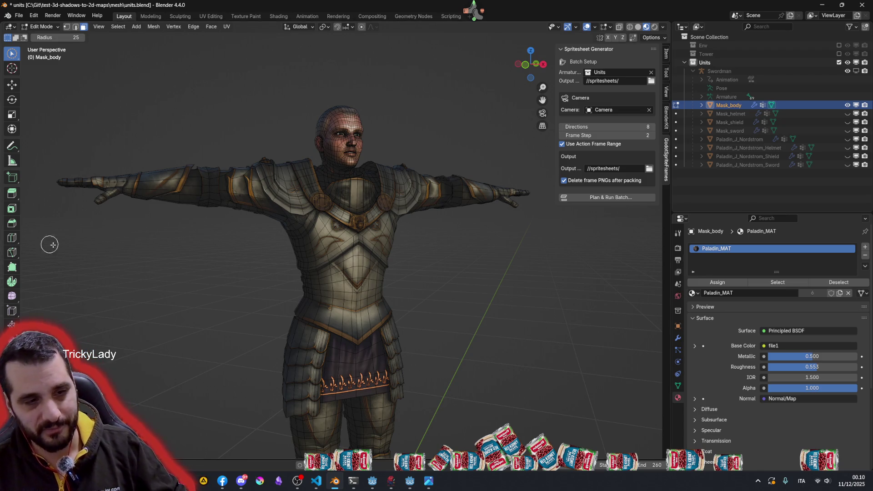
{"action": "mouse_move", "coordinate": [176, 304]}
{"action": "middle_mouse_down"}
{"action": "mouse_move", "coordinate": [216, 321]}
{"action": "mouse_move", "coordinate": [154, 317]}
{"action": "middle_mouse_up"}
{"action": "mouse_move", "coordinate": [444, 247]}
{"action": "middle_mouse_down"}
{"action": "mouse_move", "coordinate": [392, 248]}
{"action": "mouse_move", "coordinate": [357, 214]}
{"action": "mouse_move", "coordinate": [294, 225]}
{"action": "mouse_move", "coordinate": [423, 250]}
{"action": "mouse_move", "coordinate": [267, 319]}
{"action": "middle_mouse_up"}
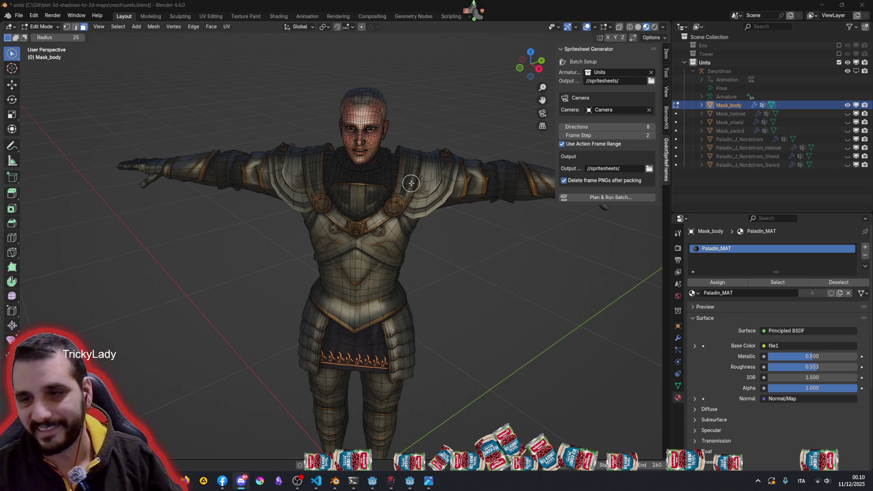
{"action": "middle_click_drag", "start_coordinate": [226, 205], "coordinate": [141, 213]}
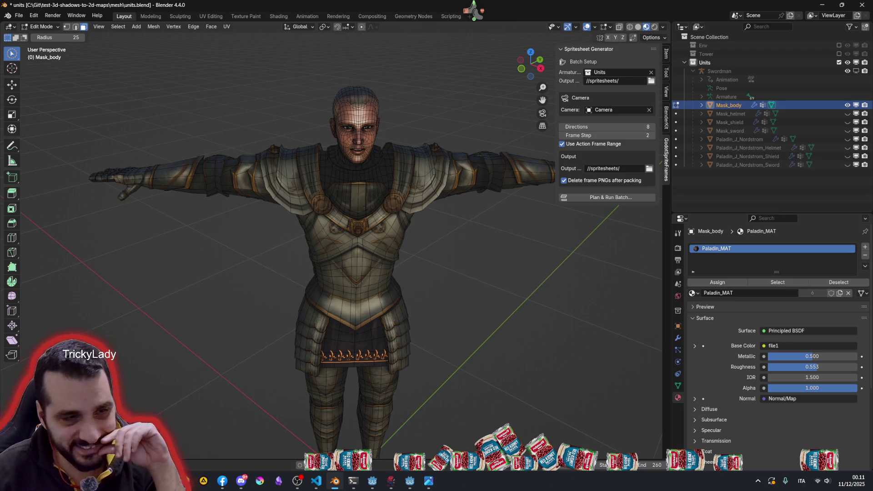
{"action": "middle_click_drag", "start_coordinate": [306, 201], "coordinate": [315, 261]}
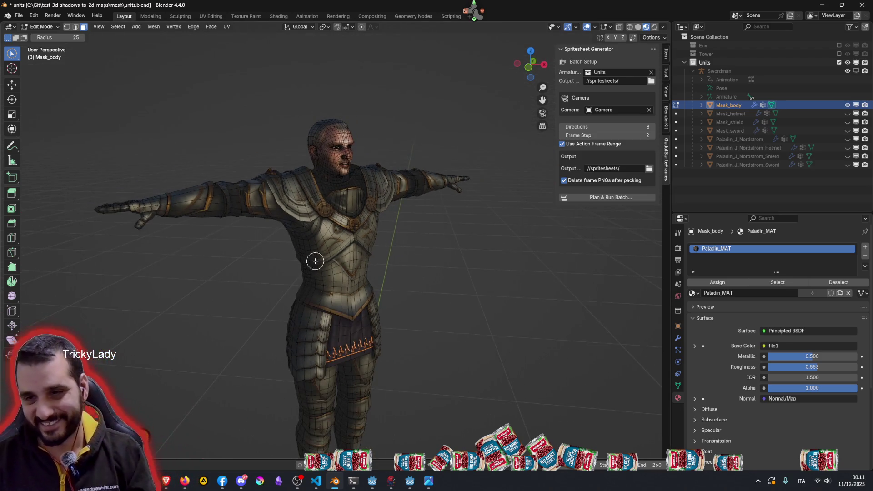
{"action": "scroll", "coordinate": [388, 249], "scroll_direction": "down", "scroll_amount": 3}
{"action": "middle_click_drag", "start_coordinate": [344, 290], "coordinate": [361, 286]}
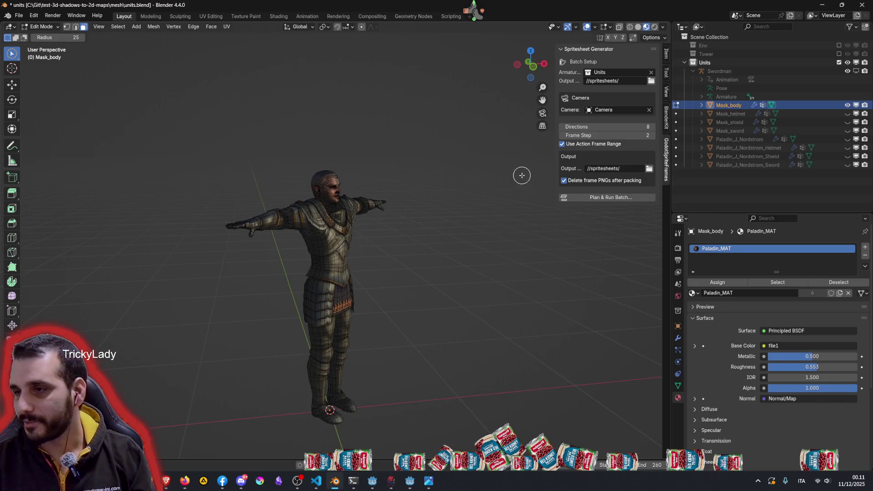
{"action": "middle_click_drag", "start_coordinate": [422, 208], "coordinate": [337, 230]}
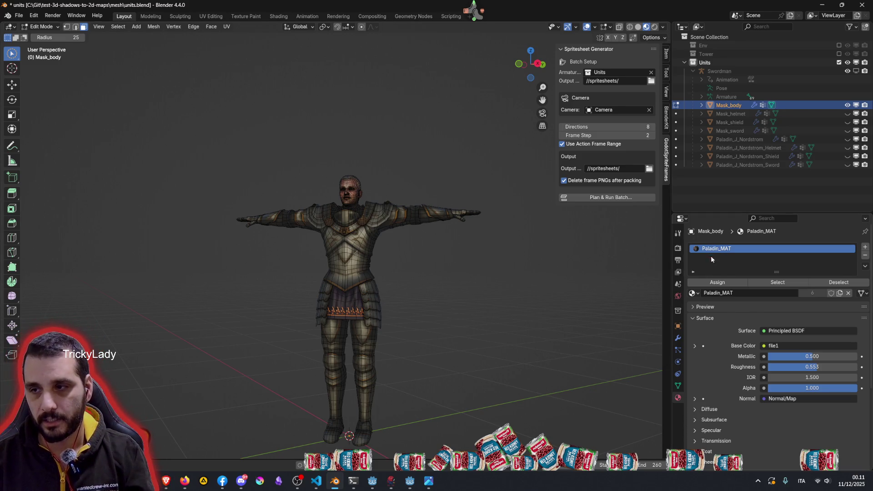
{"action": "left_click", "coordinate": [694, 292]}
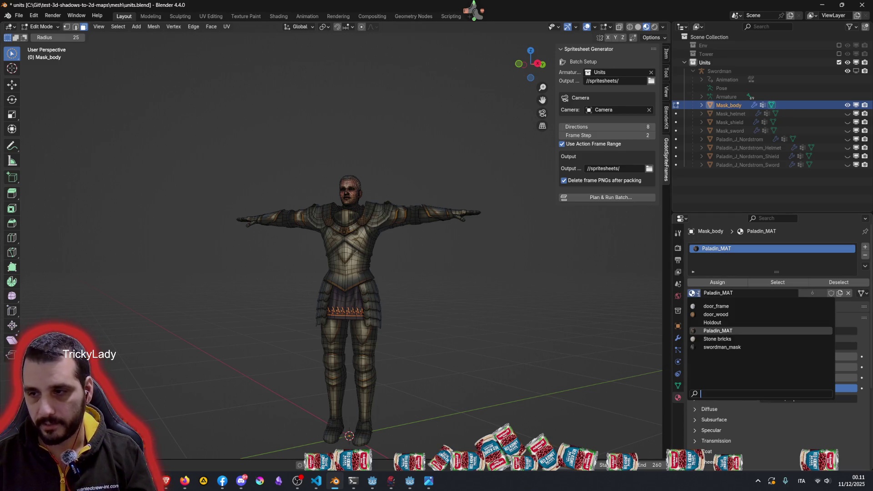
Step: Swap Mask_body's Paladin_MAT for Holdout, check the wireframe body, and settle on box selection
{"action": "left_click", "coordinate": [715, 322]}
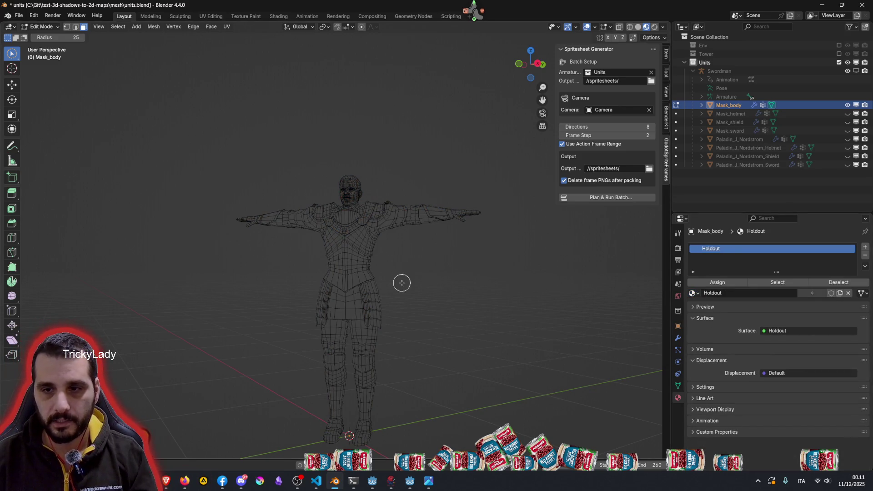
{"action": "middle_click_drag", "start_coordinate": [402, 282], "coordinate": [449, 304]}
{"action": "scroll", "coordinate": [357, 258], "scroll_direction": "up", "scroll_amount": 3}
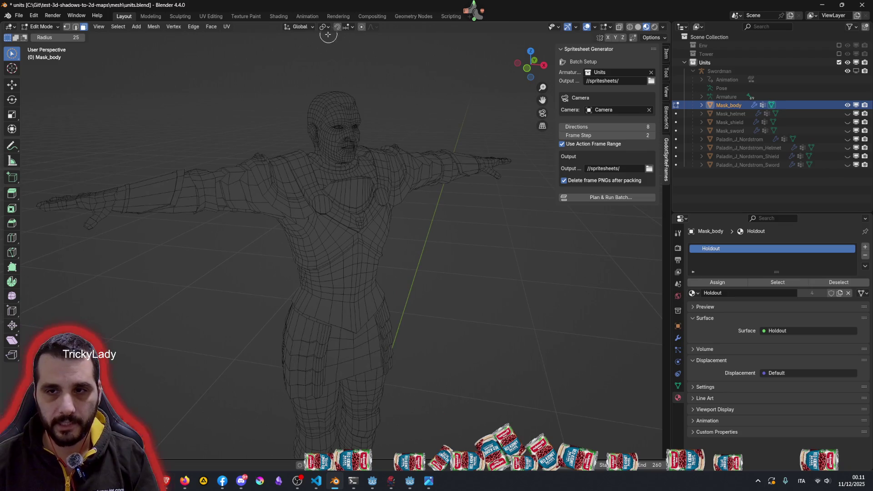
{"action": "scroll", "coordinate": [331, 88], "scroll_direction": "up", "scroll_amount": 5}
{"action": "mouse_move", "coordinate": [337, 141]}
{"action": "middle_mouse_down"}
{"action": "mouse_move", "coordinate": [403, 75]}
{"action": "mouse_move", "coordinate": [461, 131]}
{"action": "middle_mouse_up"}
{"action": "scroll", "coordinate": [462, 131], "scroll_direction": "down", "scroll_amount": 3}
{"action": "scroll", "coordinate": [359, 216], "scroll_direction": "down", "scroll_amount": 3}
{"action": "scroll", "coordinate": [314, 240], "scroll_direction": "down", "scroll_amount": 3}
{"action": "middle_click_drag", "start_coordinate": [314, 239], "coordinate": [337, 257]}
{"action": "scroll", "coordinate": [336, 257], "scroll_direction": "up", "scroll_amount": 2}
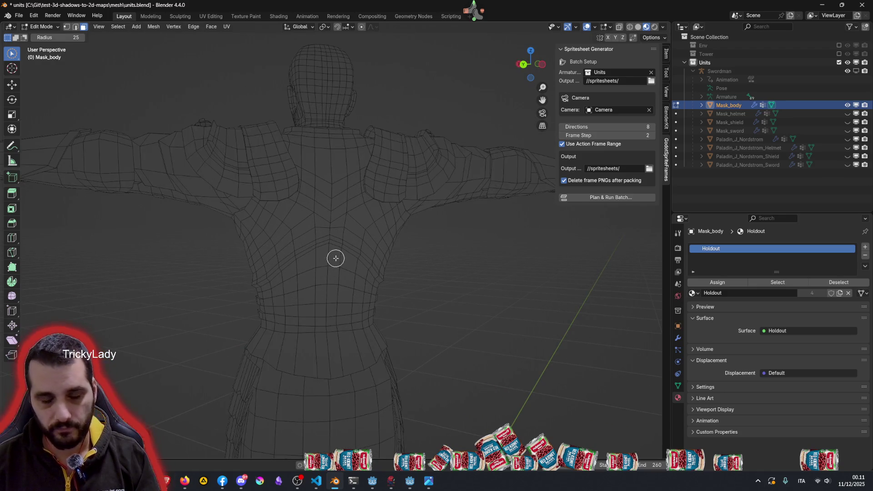
{"action": "key", "text": "w"}
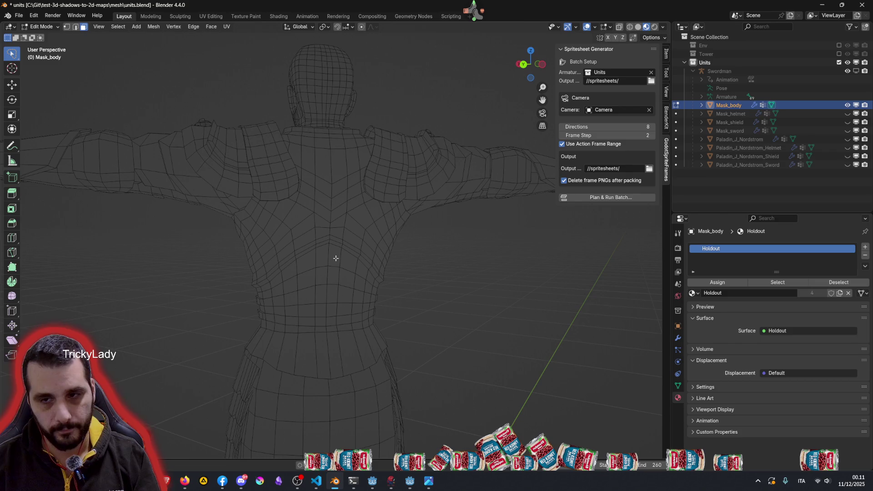
{"action": "key", "text": "w"}
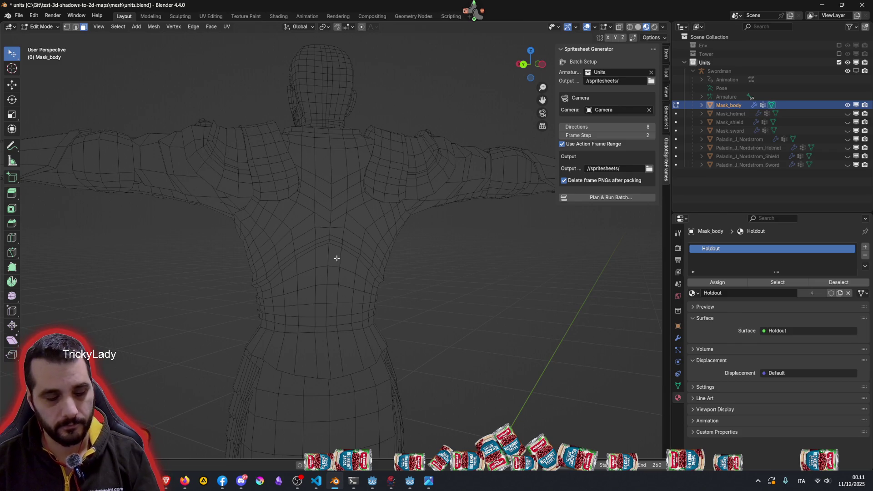
{"action": "key", "text": "w"}
Step: Select the horizontal face rings forming the chest armour band across the torso
{"action": "left_click", "coordinate": [338, 259], "text": "alt"}
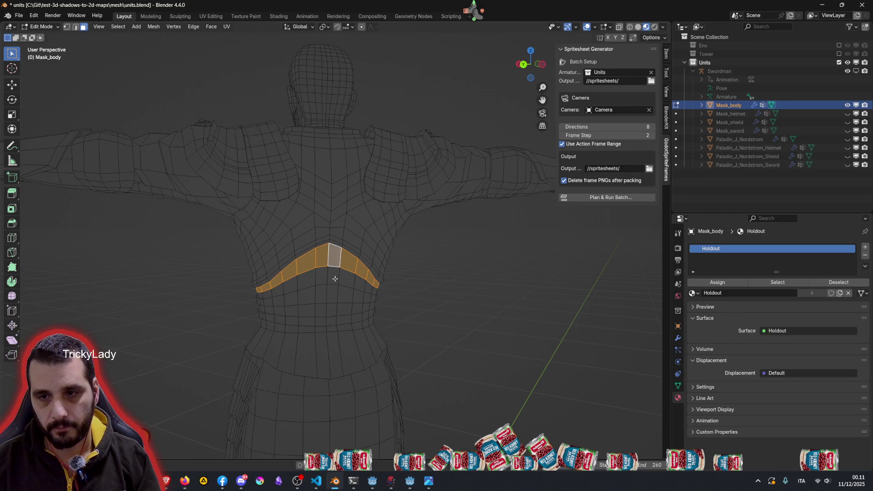
{"action": "left_click", "coordinate": [337, 285], "text": "alt"}
{"action": "left_click", "coordinate": [342, 255], "text": "alt+shift"}
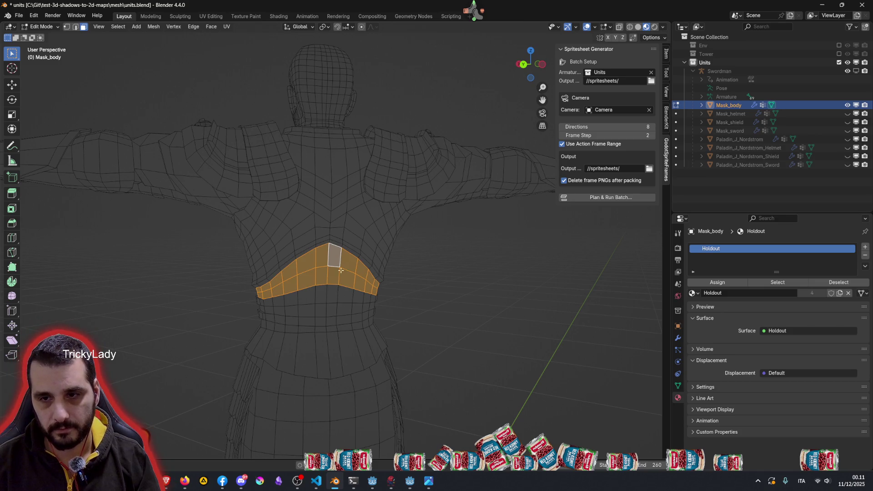
{"action": "left_click", "coordinate": [332, 296], "text": "alt+shift"}
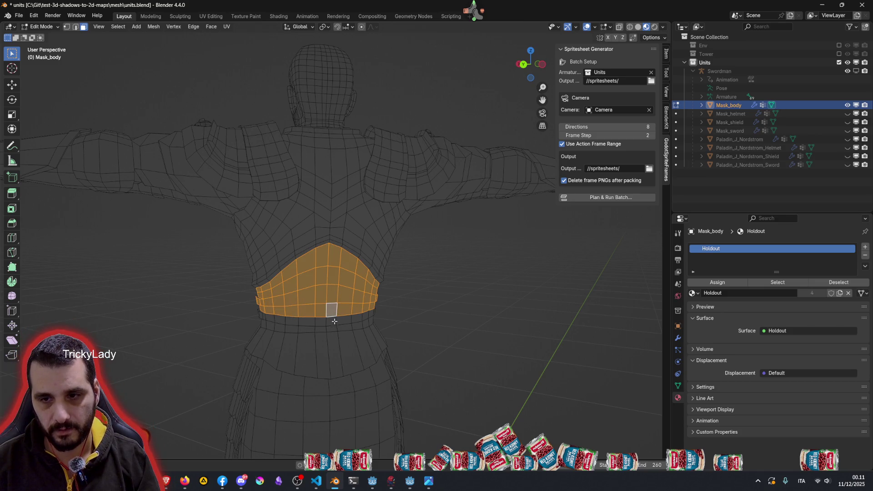
{"action": "left_click", "coordinate": [335, 321], "text": "alt+shift"}
{"action": "mouse_move", "coordinate": [339, 326]}
{"action": "middle_mouse_down"}
{"action": "mouse_move", "coordinate": [394, 291]}
{"action": "mouse_move", "coordinate": [454, 292]}
{"action": "mouse_move", "coordinate": [505, 325]}
{"action": "mouse_move", "coordinate": [474, 253]}
{"action": "mouse_move", "coordinate": [526, 259]}
{"action": "mouse_move", "coordinate": [452, 271]}
{"action": "middle_mouse_up"}
{"action": "scroll", "coordinate": [504, 325], "scroll_direction": "down", "scroll_amount": 2}
{"action": "scroll", "coordinate": [505, 325], "scroll_direction": "down", "scroll_amount": 3}
{"action": "scroll", "coordinate": [504, 326], "scroll_direction": "down", "scroll_amount": 2}
{"action": "scroll", "coordinate": [452, 271], "scroll_direction": "up", "scroll_amount": 3}
{"action": "scroll", "coordinate": [291, 265], "scroll_direction": "up", "scroll_amount": 2}
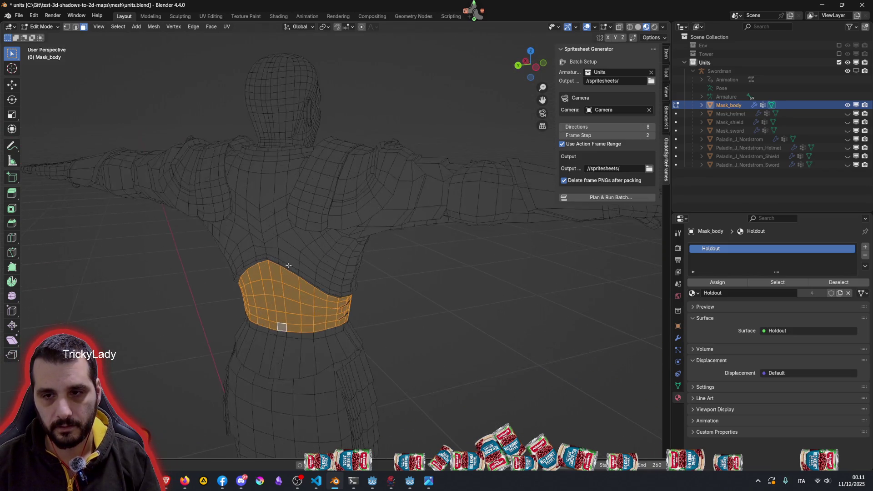
{"action": "scroll", "coordinate": [291, 266], "scroll_direction": "up", "scroll_amount": 2}
{"action": "scroll", "coordinate": [277, 265], "scroll_direction": "up", "scroll_amount": 2}
{"action": "mouse_move", "coordinate": [277, 266]}
{"action": "middle_mouse_down"}
{"action": "mouse_move", "coordinate": [312, 246]}
{"action": "mouse_move", "coordinate": [351, 195]}
{"action": "middle_mouse_up"}
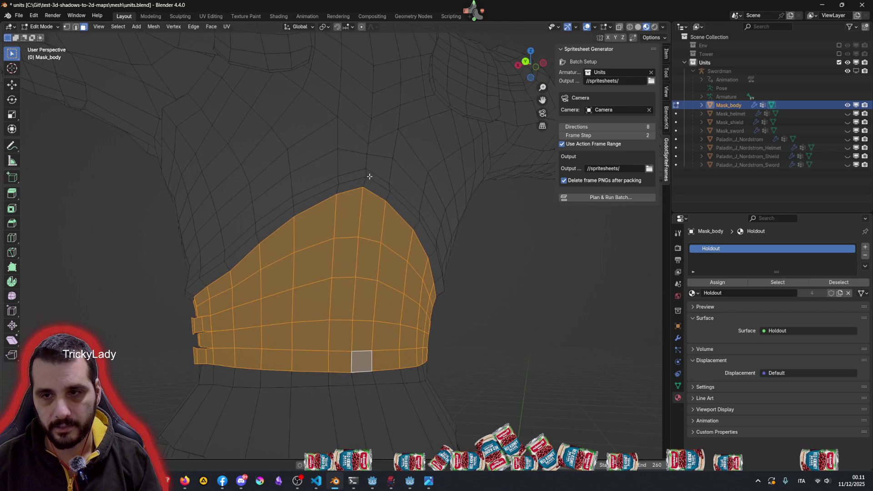
Step: Adjust the band's top row and strap faces with hide/reveal and undo/redo until the breastplate is right
{"action": "left_click", "coordinate": [386, 197], "text": "alt+shift"}
{"action": "key", "text": "shift+h"}
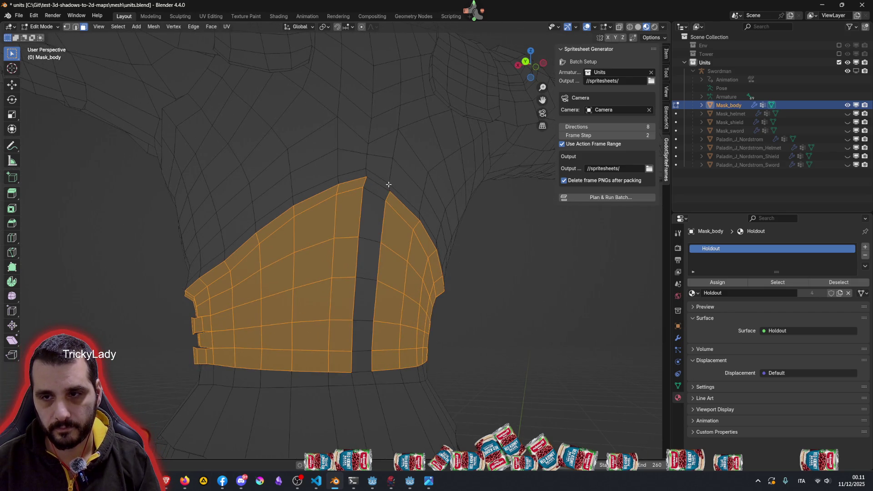
{"action": "key", "text": "alt+h"}
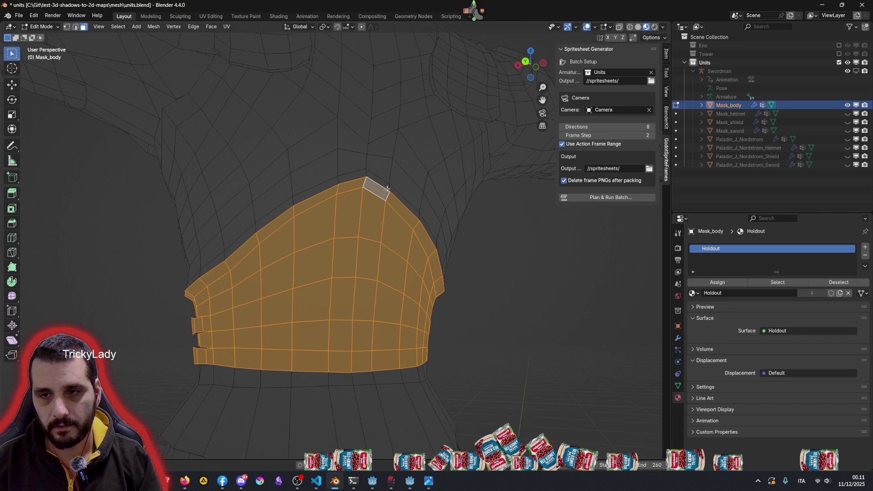
{"action": "left_click", "coordinate": [390, 185], "text": "alt+shift"}
{"action": "key", "text": "ctrl+z"}
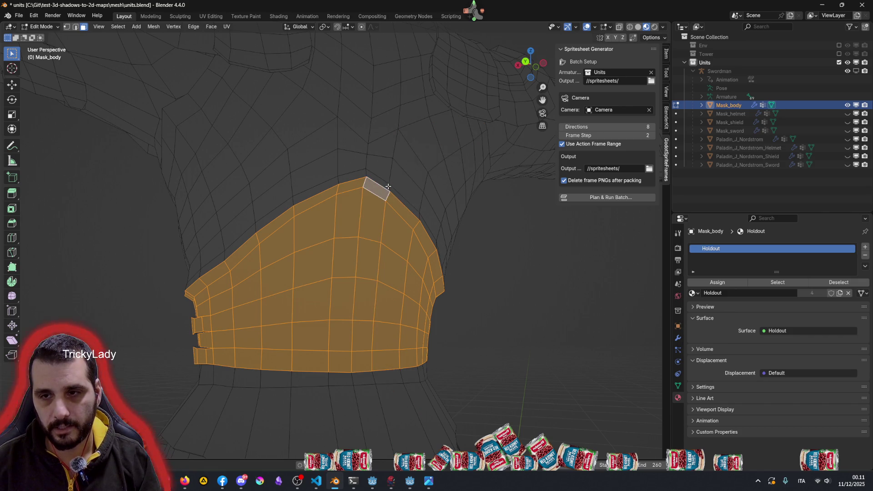
{"action": "left_click", "coordinate": [390, 175], "text": "alt+shift"}
{"action": "key", "text": "ctrl+shift+z"}
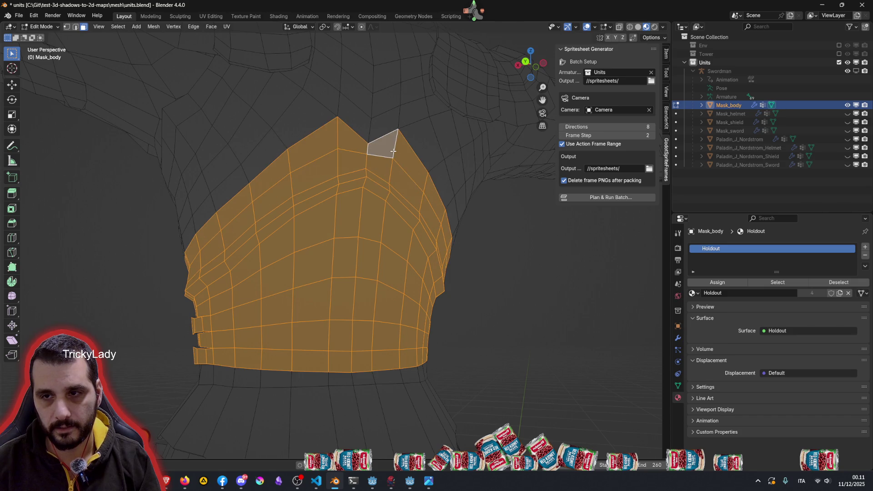
{"action": "scroll", "coordinate": [423, 174], "scroll_direction": "down", "scroll_amount": 5}
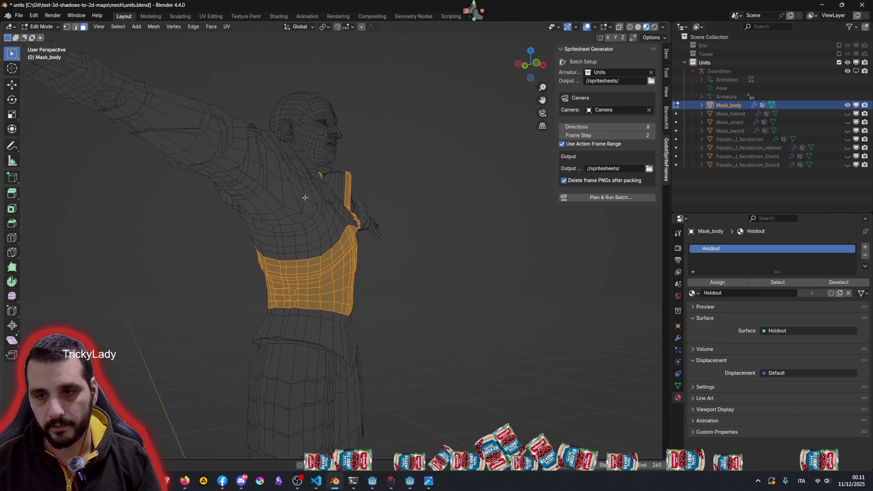
{"action": "middle_click_drag", "start_coordinate": [415, 195], "coordinate": [419, 196]}
{"action": "key", "text": "KP_Decimal"}
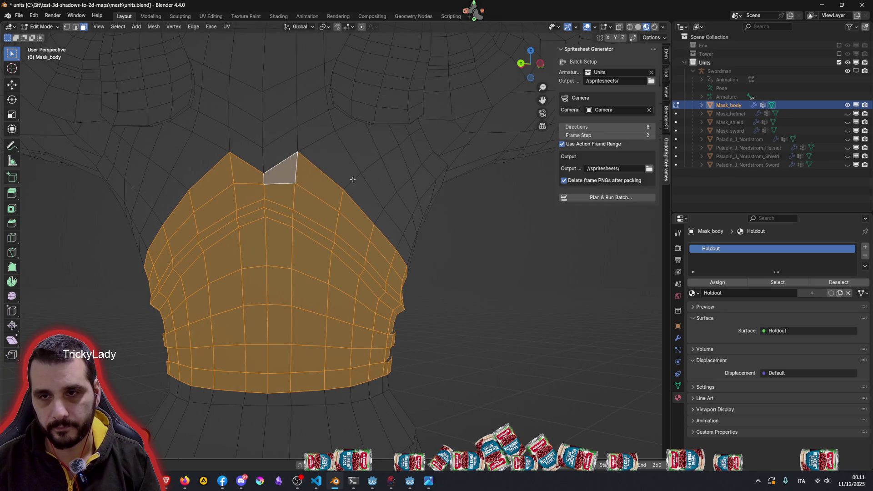
{"action": "key", "text": "ctrl+shift+z"}
{"action": "scroll", "coordinate": [344, 191], "scroll_direction": "down", "scroll_amount": 4}
Step: Add the right and left shoulder strap faces via linked select and check from side and front
{"action": "middle_click_drag", "start_coordinate": [344, 194], "coordinate": [181, 244]}
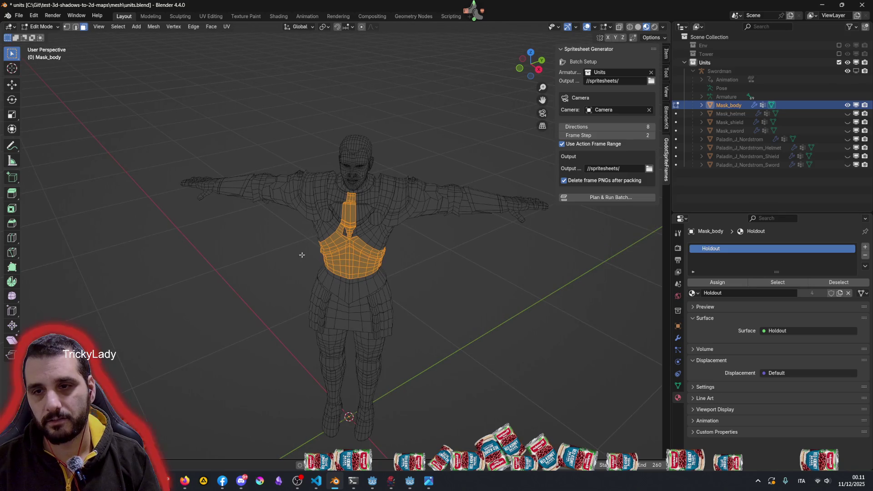
{"action": "scroll", "coordinate": [301, 255], "scroll_direction": "up", "scroll_amount": 3}
{"action": "scroll", "coordinate": [456, 226], "scroll_direction": "up", "scroll_amount": 3}
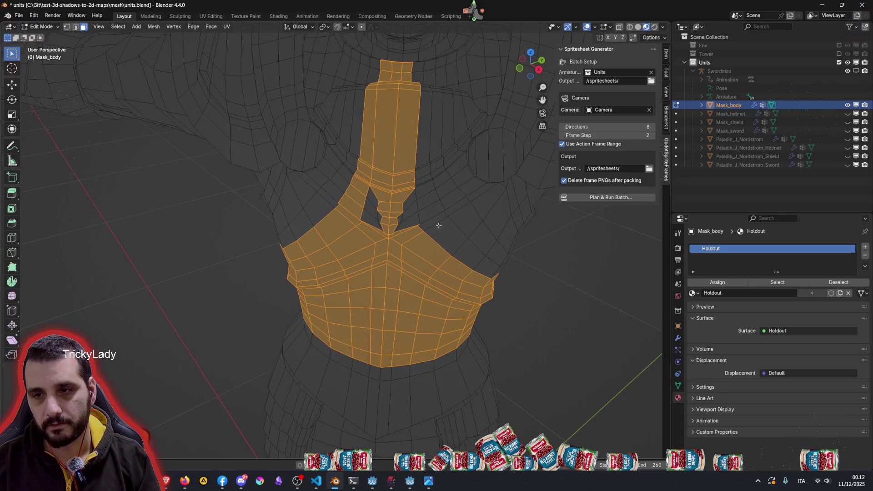
{"action": "key", "text": "l"}
{"action": "left_click", "coordinate": [479, 196], "text": "shift"}
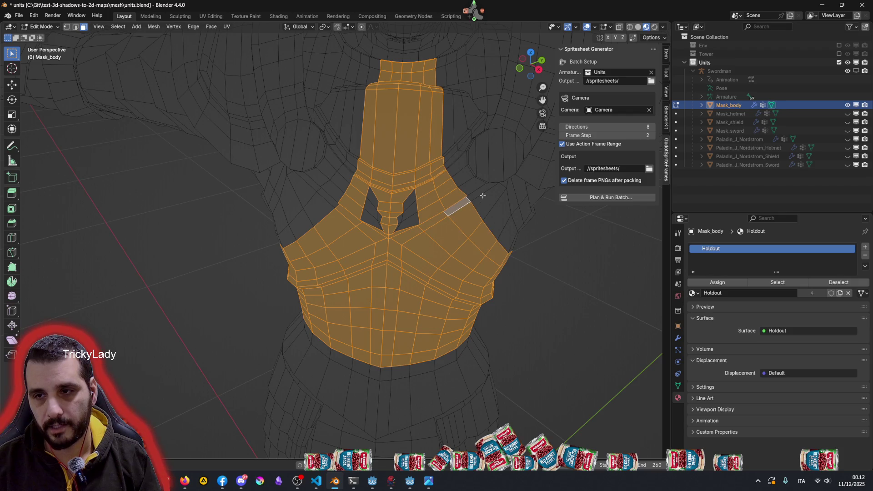
{"action": "key", "text": "l"}
{"action": "left_click", "coordinate": [326, 200], "text": "shift"}
{"action": "key", "text": "l"}
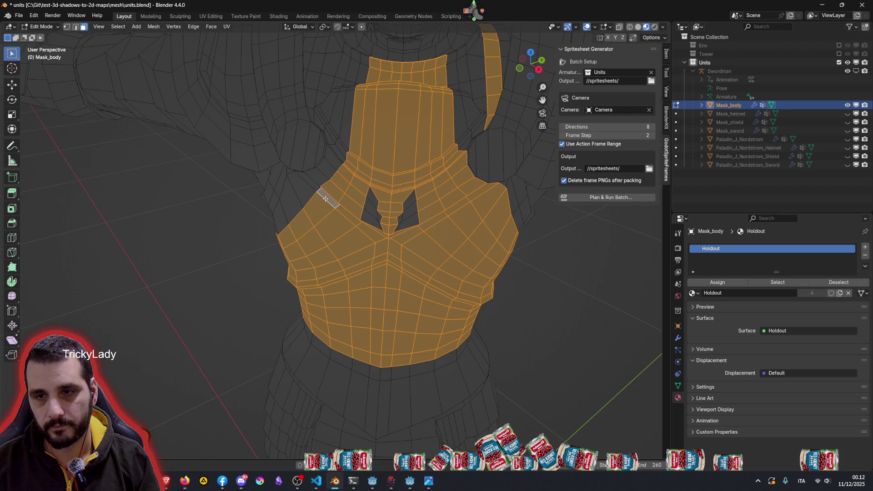
{"action": "scroll", "coordinate": [314, 191], "scroll_direction": "down", "scroll_amount": 5}
{"action": "middle_click_drag", "start_coordinate": [314, 190], "coordinate": [537, 214]}
{"action": "scroll", "coordinate": [286, 263], "scroll_direction": "up", "scroll_amount": 3}
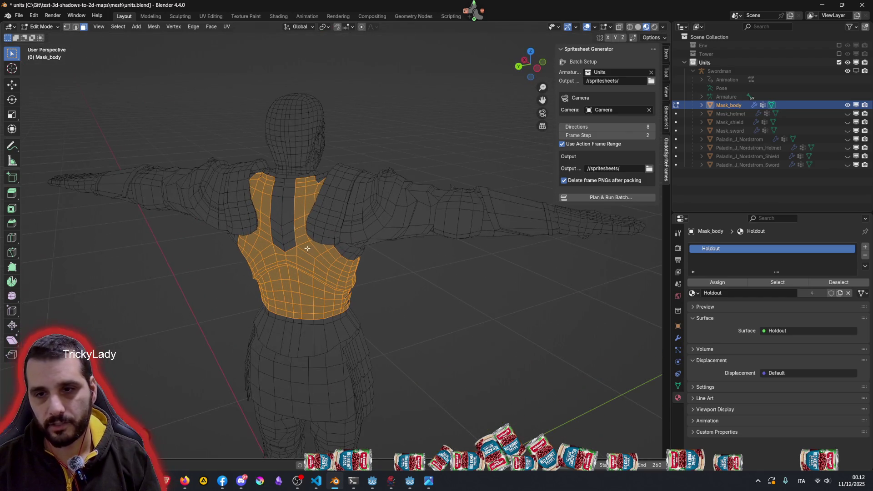
{"action": "scroll", "coordinate": [279, 270], "scroll_direction": "down", "scroll_amount": 4}
{"action": "middle_click_drag", "start_coordinate": [278, 270], "coordinate": [200, 304]}
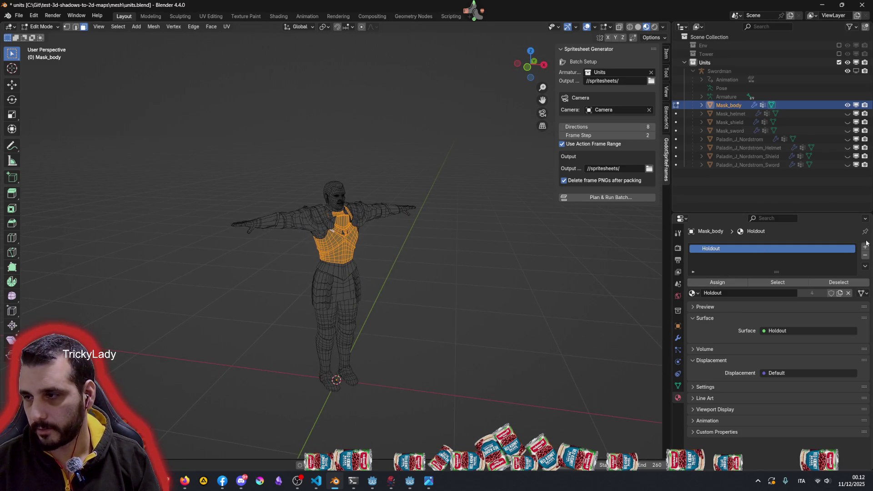
Step: Add a new material slot on Mask_body holding swordman_mask and assign it to the chest armour faces
{"action": "left_click", "coordinate": [865, 247]}
{"action": "left_click", "coordinate": [695, 306]}
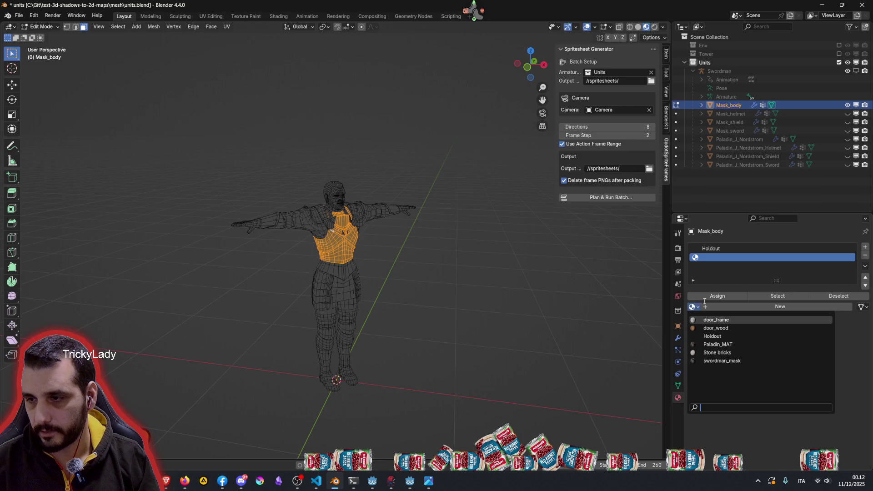
{"action": "left_click", "coordinate": [722, 361]}
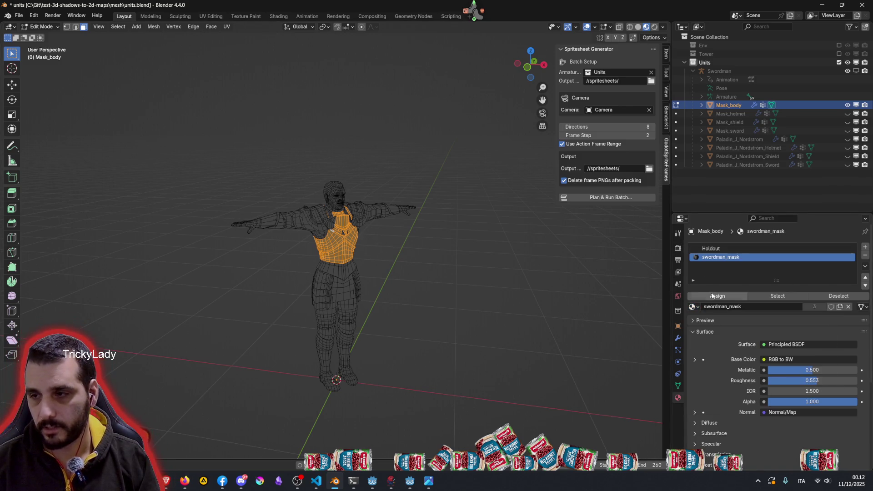
{"action": "middle_click_drag", "start_coordinate": [390, 266], "coordinate": [472, 265]}
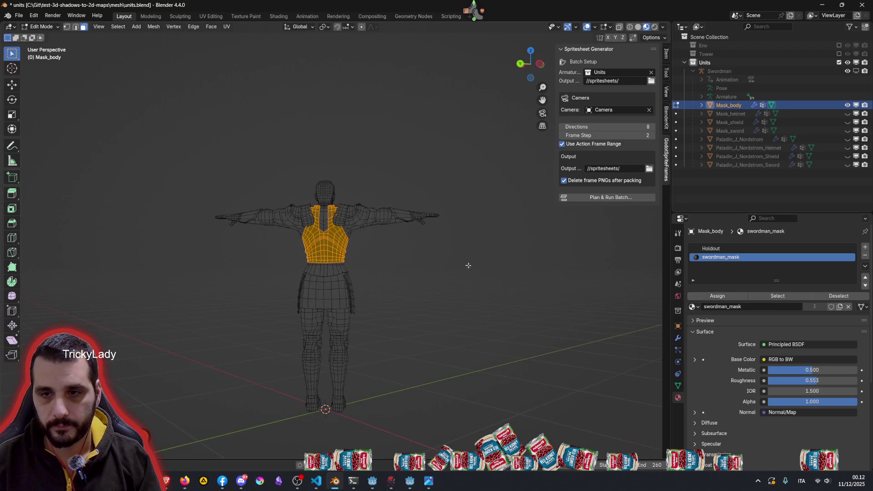
{"action": "mouse_move", "coordinate": [352, 260]}
{"action": "middle_mouse_down"}
{"action": "mouse_move", "coordinate": [368, 287]}
{"action": "mouse_move", "coordinate": [314, 290]}
{"action": "middle_mouse_up"}
{"action": "scroll", "coordinate": [381, 306], "scroll_direction": "up", "scroll_amount": 5}
{"action": "scroll", "coordinate": [314, 290], "scroll_direction": "up", "scroll_amount": 3}
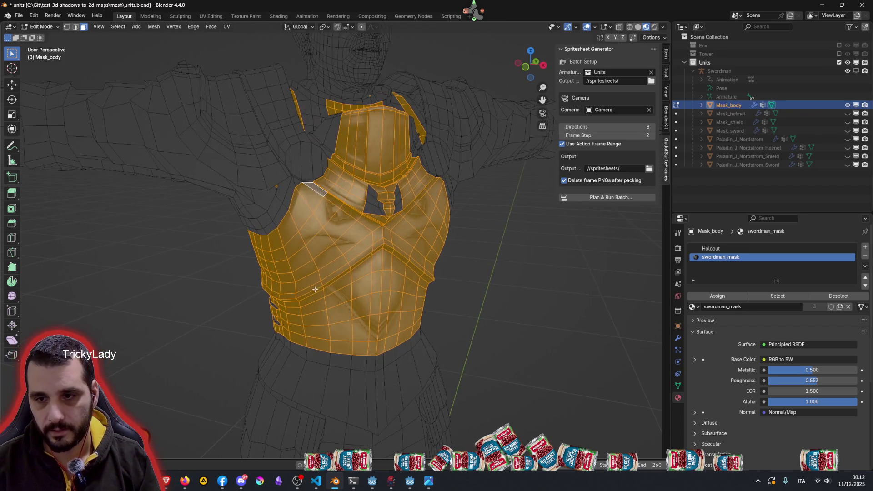
{"action": "middle_click_drag", "start_coordinate": [437, 269], "coordinate": [397, 280]}
{"action": "scroll", "coordinate": [395, 241], "scroll_direction": "down", "scroll_amount": 5}
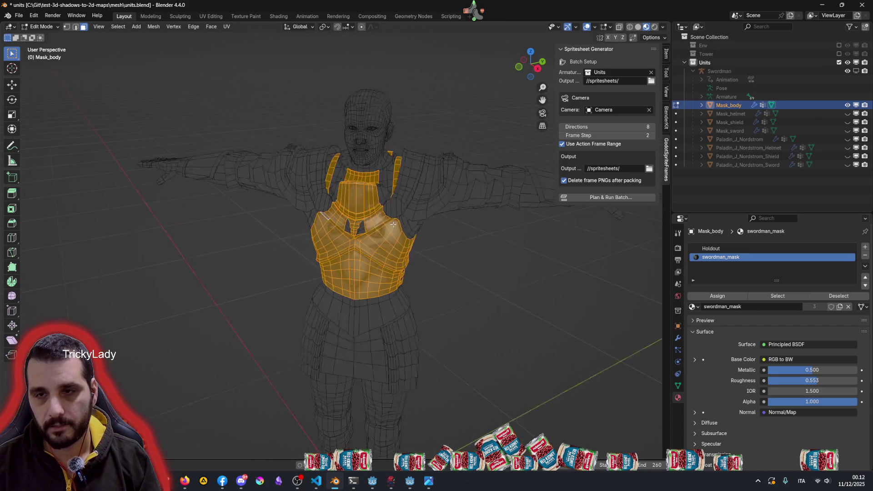
{"action": "mouse_move", "coordinate": [394, 242]}
{"action": "middle_mouse_down"}
{"action": "mouse_move", "coordinate": [436, 256]}
{"action": "mouse_move", "coordinate": [457, 250]}
{"action": "middle_mouse_up"}
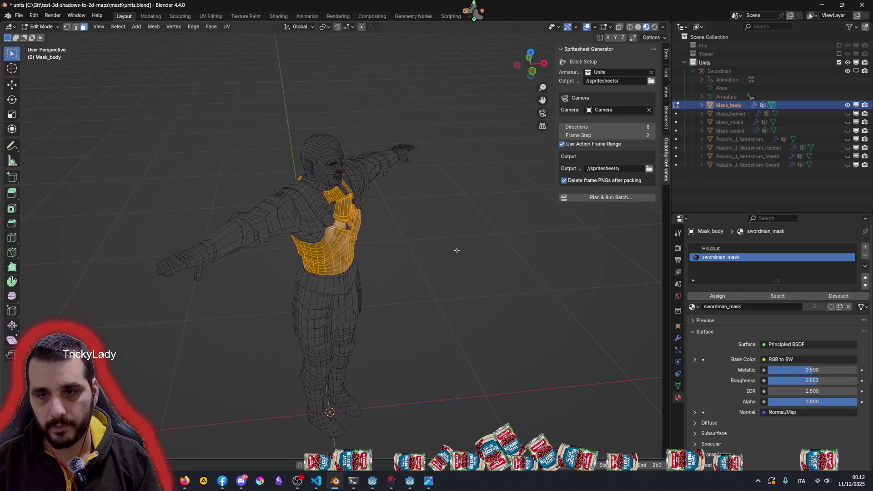
Step: Select the forearm armour band and all its linked faces
{"action": "left_click", "coordinate": [225, 241]}
{"action": "key", "text": "l"}
{"action": "middle_click_drag", "start_coordinate": [397, 221], "coordinate": [327, 228]}
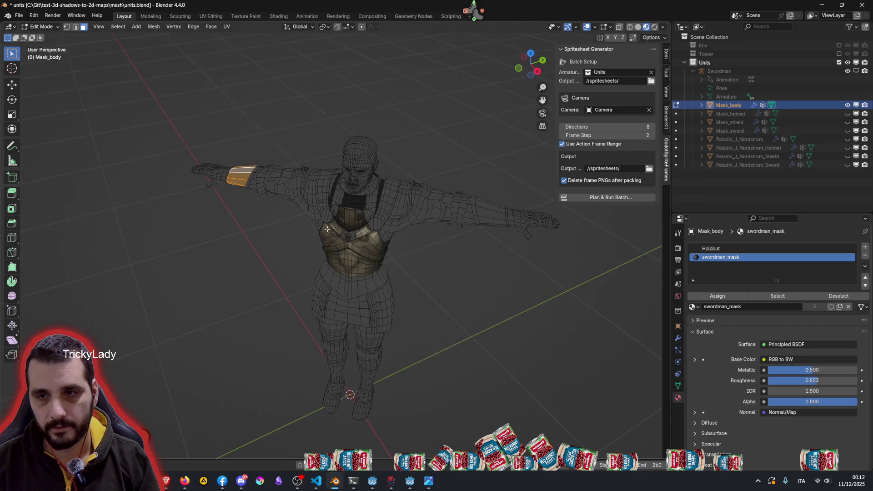
Step: Add the second forearm band and the first shoulder face loops to the selection
{"action": "key", "text": "l"}
{"action": "mouse_move", "coordinate": [468, 220]}
{"action": "middle_mouse_down"}
{"action": "mouse_move", "coordinate": [479, 140]}
{"action": "mouse_move", "coordinate": [311, 207]}
{"action": "middle_mouse_up"}
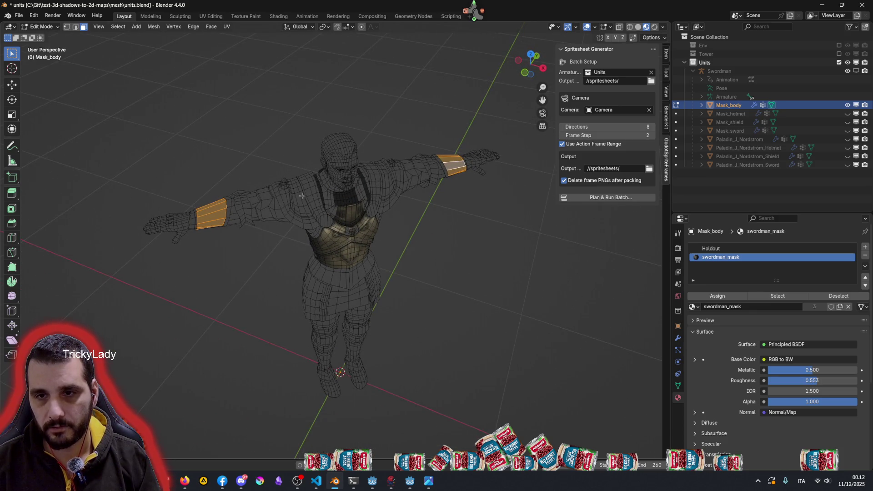
{"action": "scroll", "coordinate": [302, 193], "scroll_direction": "up", "scroll_amount": 3}
{"action": "scroll", "coordinate": [278, 193], "scroll_direction": "up", "scroll_amount": 2}
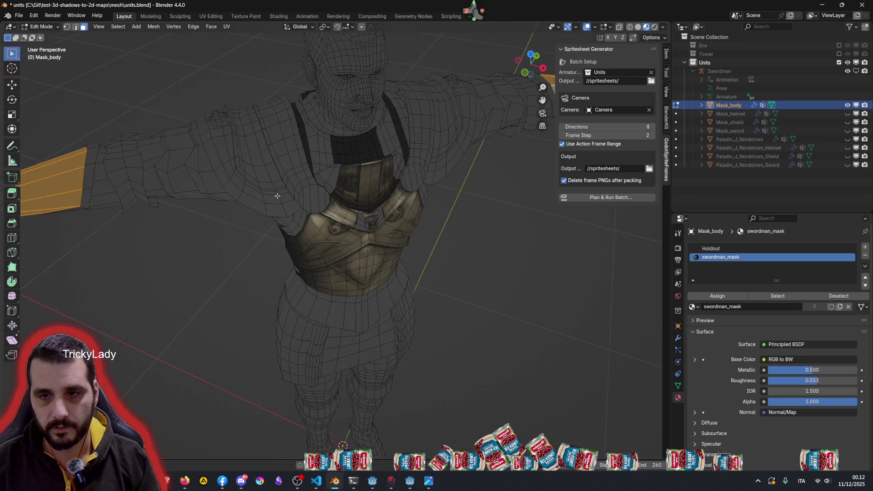
{"action": "left_click", "coordinate": [244, 186], "text": "alt+shift"}
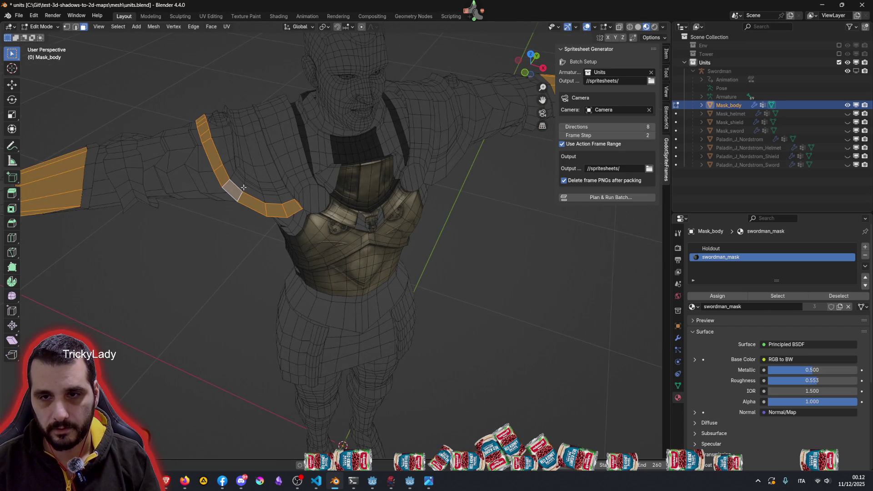
{"action": "mouse_move", "coordinate": [243, 187]}
{"action": "middle_mouse_down"}
{"action": "mouse_move", "coordinate": [223, 175]}
{"action": "mouse_move", "coordinate": [287, 204]}
{"action": "middle_mouse_up"}
{"action": "scroll", "coordinate": [287, 220], "scroll_direction": "up", "scroll_amount": 2}
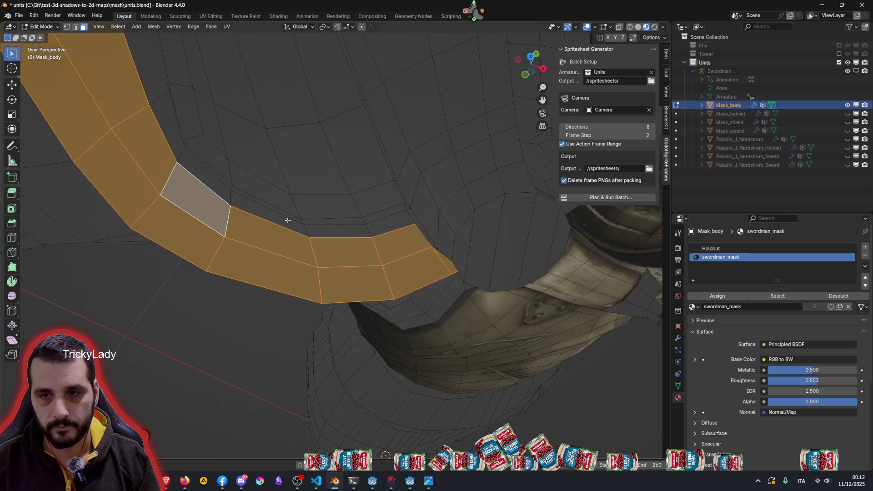
{"action": "left_click", "coordinate": [231, 192], "text": "alt+shift"}
Step: Extend the selection up the shoulder strips, including the dark strips between the orange regions
{"action": "key", "text": "e"}
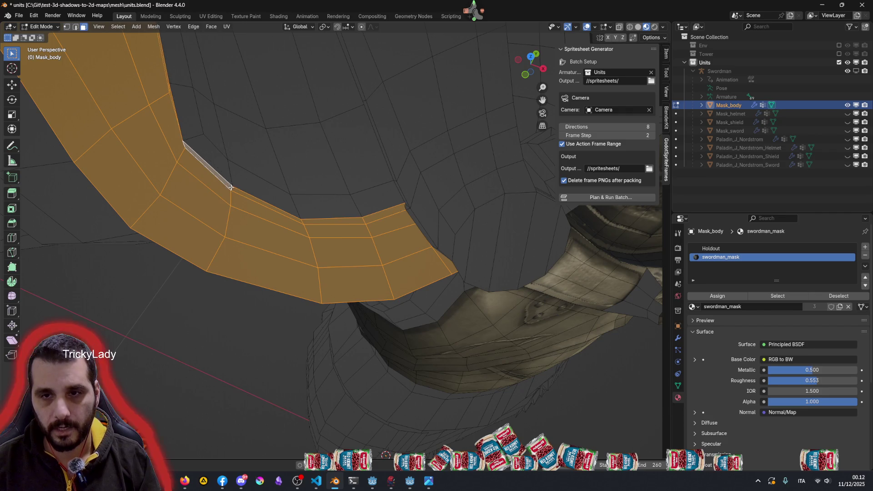
{"action": "left_click", "coordinate": [230, 164]}
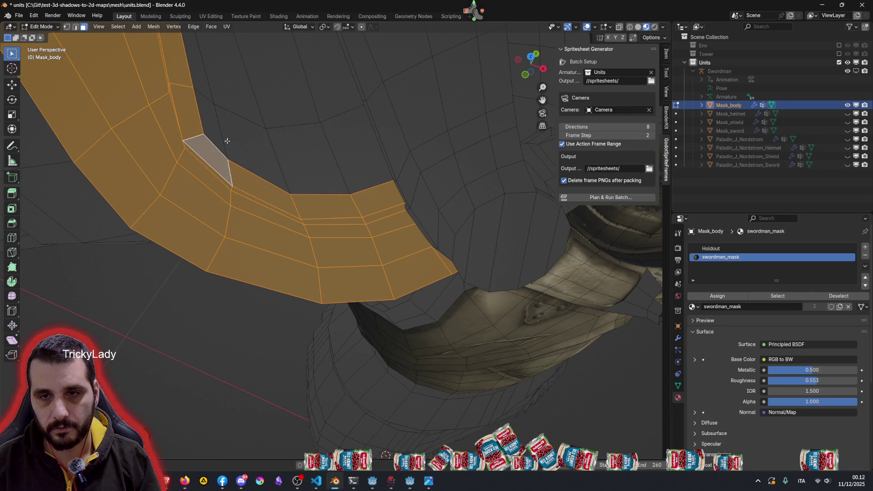
{"action": "scroll", "coordinate": [226, 142], "scroll_direction": "down", "scroll_amount": 5}
{"action": "scroll", "coordinate": [272, 125], "scroll_direction": "up", "scroll_amount": 2}
{"action": "scroll", "coordinate": [324, 204], "scroll_direction": "up", "scroll_amount": 2}
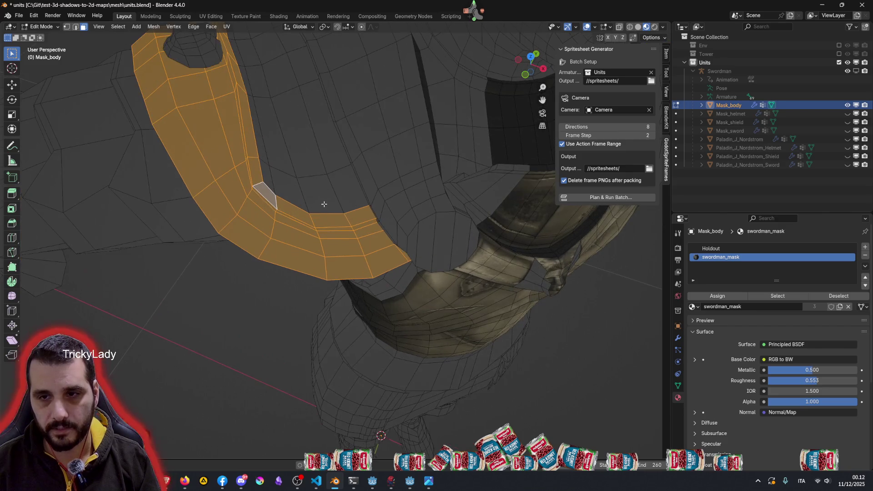
{"action": "left_click", "coordinate": [308, 178], "text": "alt+shift"}
{"action": "left_click", "coordinate": [279, 171], "text": "alt+shift"}
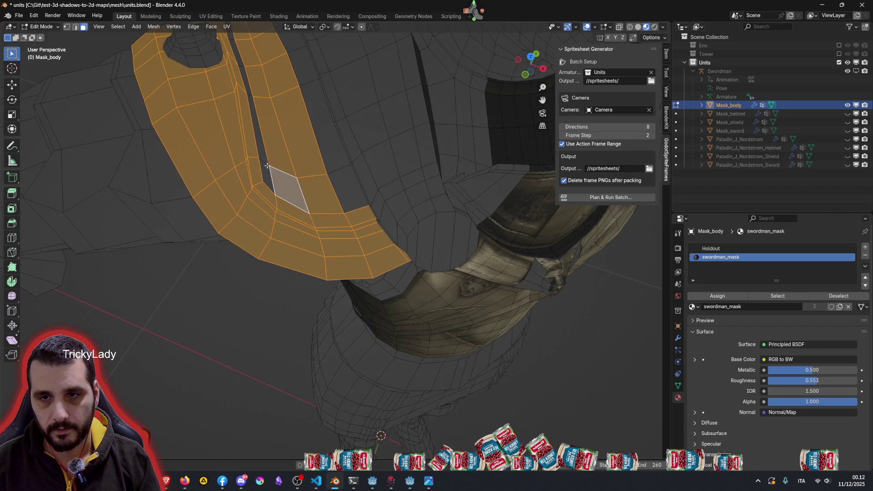
{"action": "left_click", "coordinate": [334, 168], "text": "alt+shift"}
{"action": "scroll", "coordinate": [344, 173], "scroll_direction": "down", "scroll_amount": 5}
{"action": "middle_click_drag", "start_coordinate": [344, 173], "coordinate": [494, 122]}
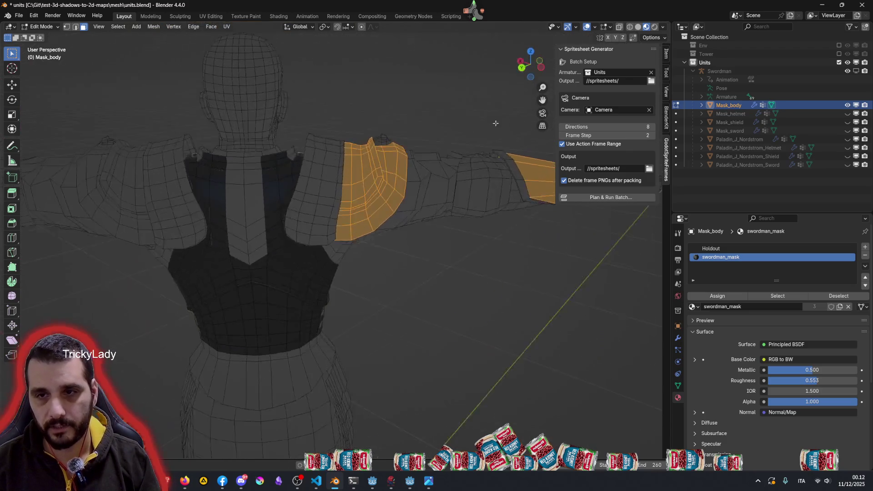
{"action": "scroll", "coordinate": [213, 273], "scroll_direction": "up", "scroll_amount": 3}
{"action": "scroll", "coordinate": [192, 247], "scroll_direction": "down", "scroll_amount": 3}
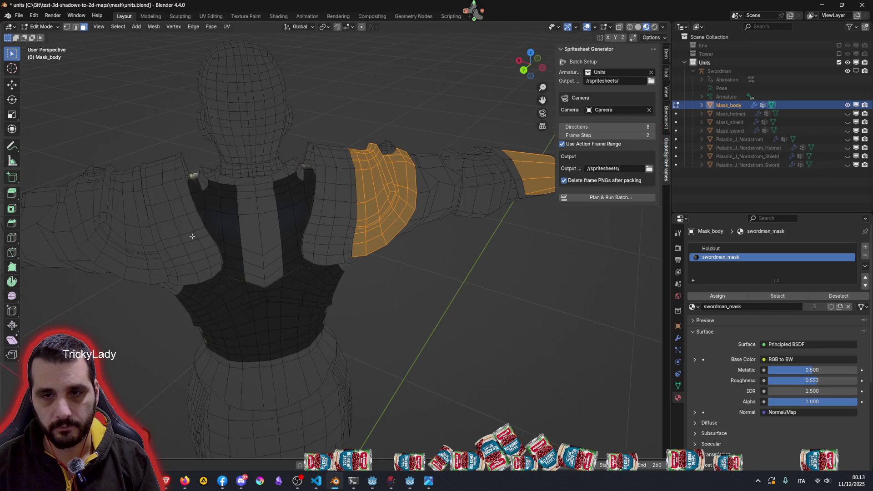
Step: Try adding two chest strap loops to the selection, then undo them
{"action": "mouse_move", "coordinate": [205, 237]}
{"action": "middle_mouse_down"}
{"action": "mouse_move", "coordinate": [174, 243]}
{"action": "mouse_move", "coordinate": [195, 254]}
{"action": "mouse_move", "coordinate": [121, 263]}
{"action": "mouse_move", "coordinate": [5, 260]}
{"action": "middle_mouse_up"}
{"action": "scroll", "coordinate": [361, 209], "scroll_direction": "up", "scroll_amount": 1}
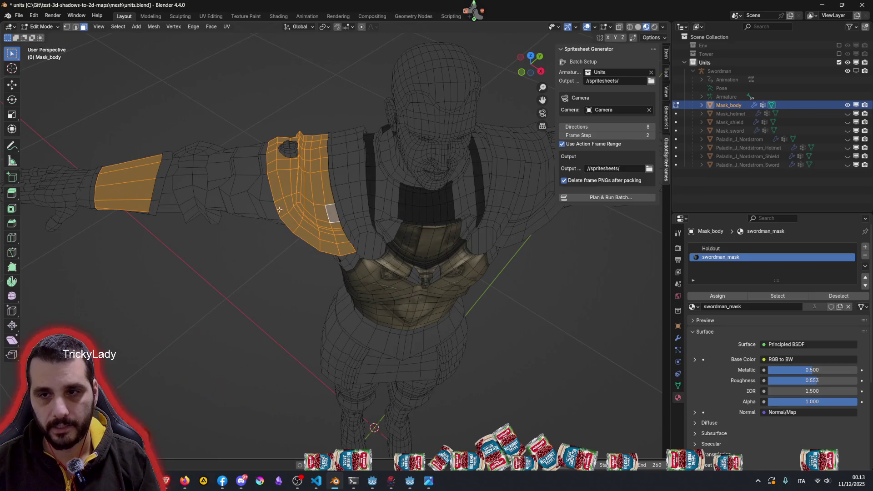
{"action": "scroll", "coordinate": [361, 209], "scroll_direction": "up", "scroll_amount": 1}
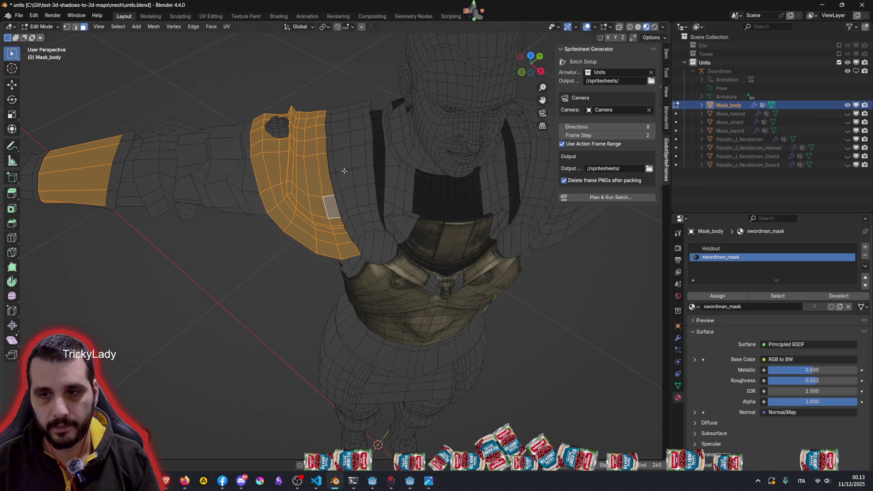
{"action": "left_click", "coordinate": [368, 226], "text": "alt+shift"}
{"action": "left_click", "coordinate": [374, 219], "text": "alt+shift"}
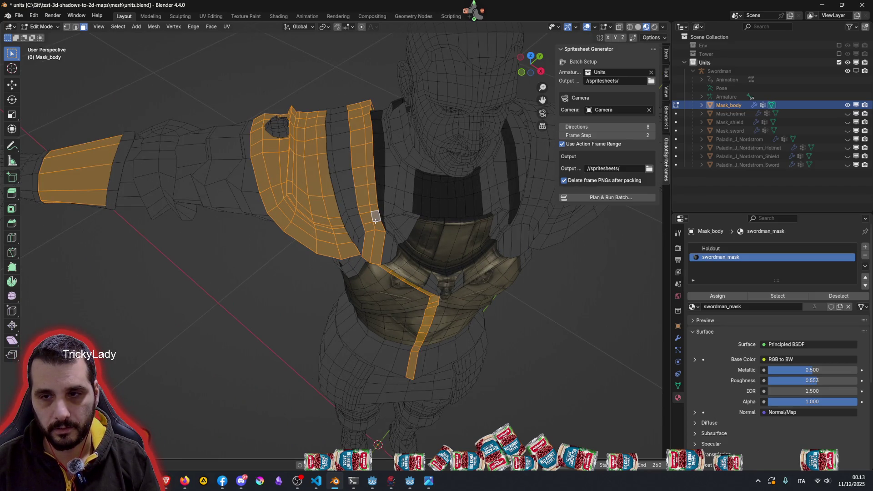
{"action": "key", "text": "ctrl+z"}
{"action": "key", "text": "ctrl+z"}
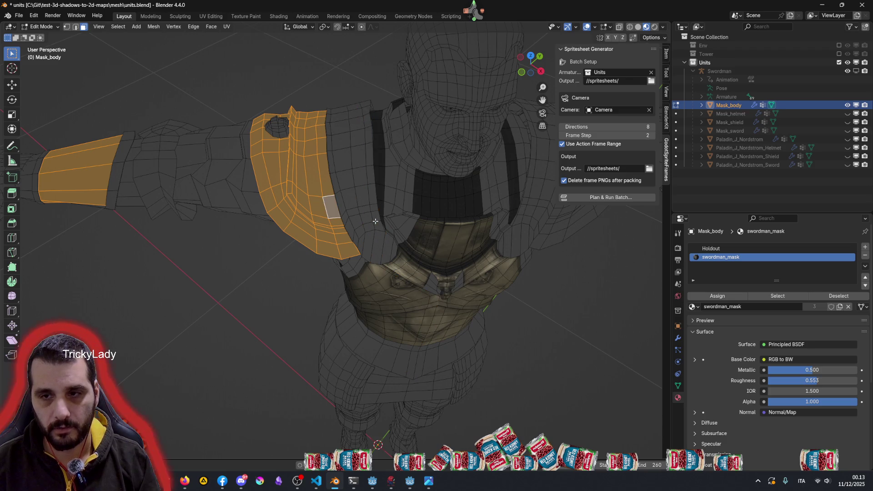
{"action": "middle_click_drag", "start_coordinate": [374, 219], "coordinate": [537, 228]}
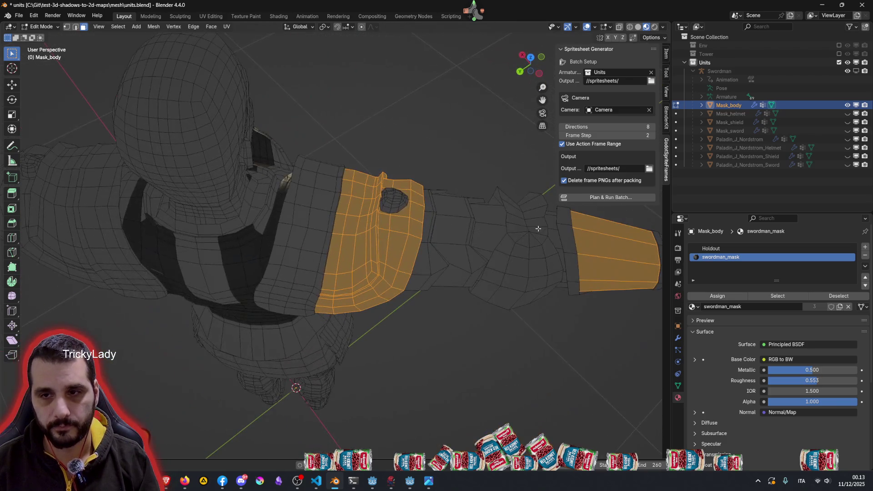
{"action": "scroll", "coordinate": [422, 206], "scroll_direction": "up", "scroll_amount": 1}
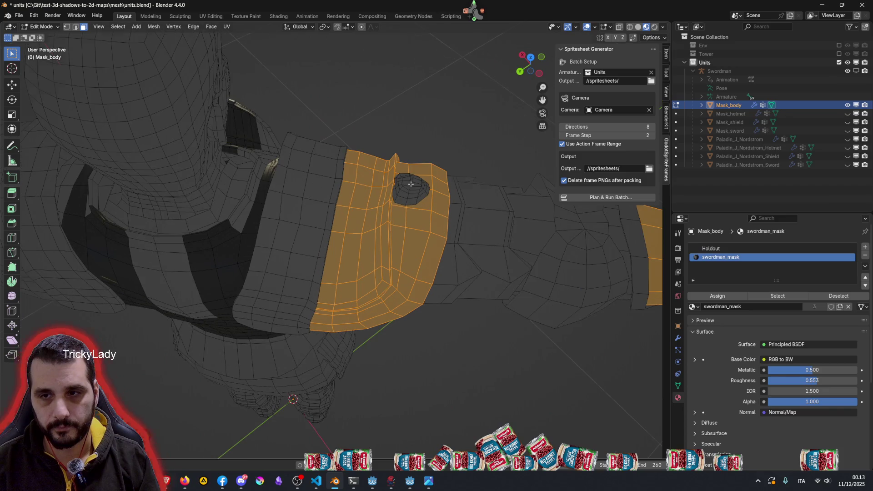
{"action": "scroll", "coordinate": [411, 183], "scroll_direction": "down", "scroll_amount": 5}
{"action": "middle_click_drag", "start_coordinate": [411, 184], "coordinate": [348, 235]}
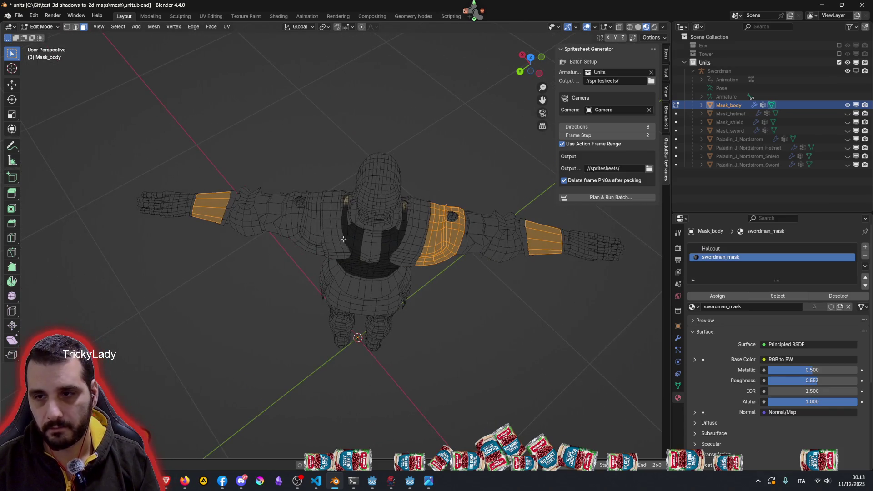
{"action": "scroll", "coordinate": [303, 211], "scroll_direction": "up", "scroll_amount": 2}
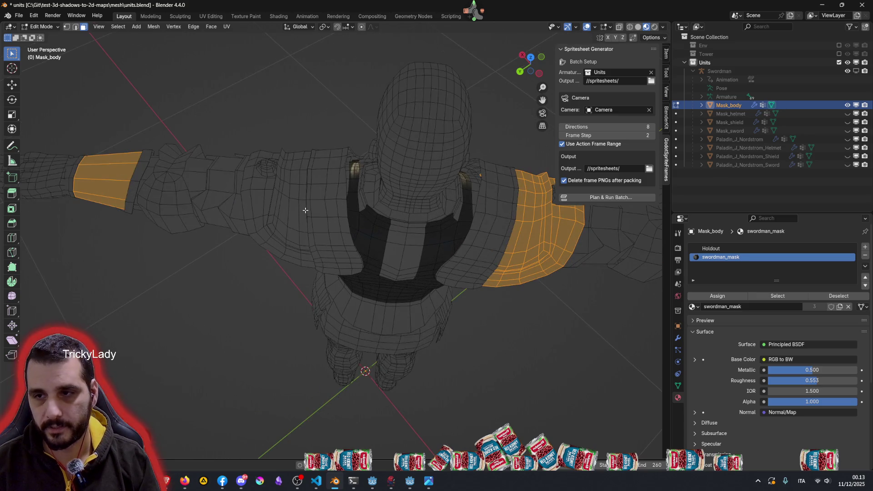
Step: Add the left shoulder pad's vertical face loops and the band between them to the selection
{"action": "left_click", "coordinate": [290, 186], "text": "alt+shift"}
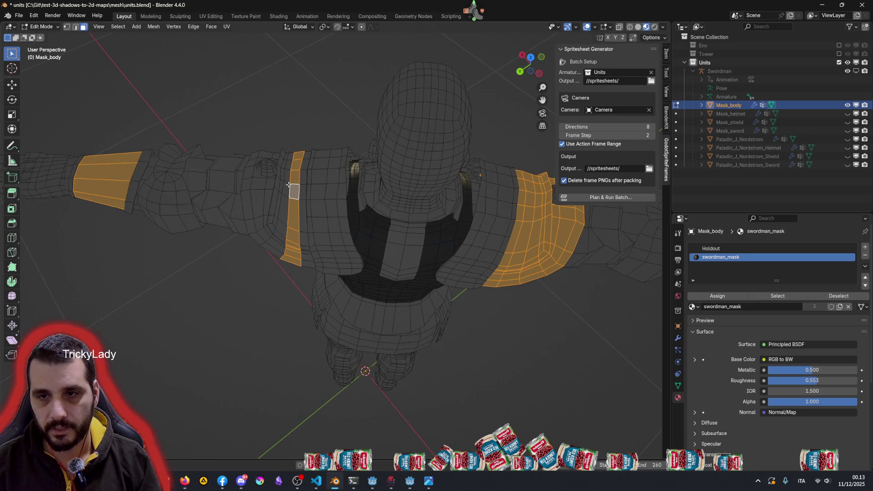
{"action": "left_click", "coordinate": [267, 185], "text": "alt+shift"}
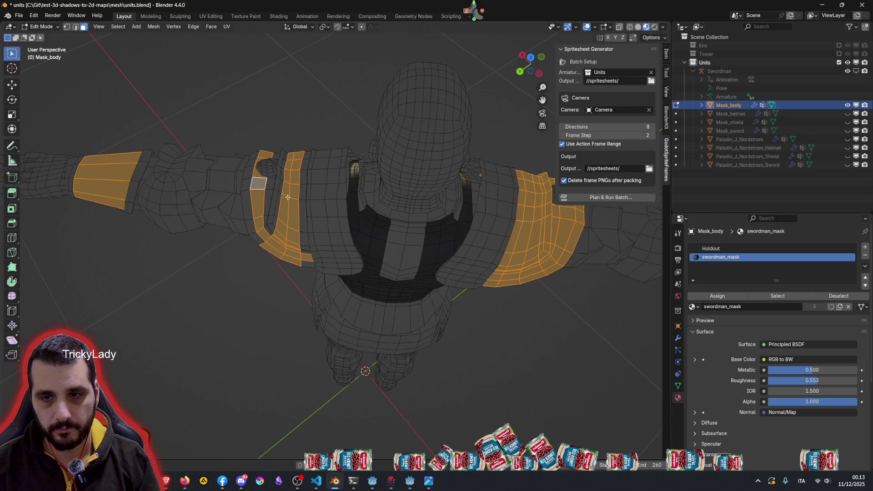
{"action": "scroll", "coordinate": [319, 175], "scroll_direction": "up", "scroll_amount": 3}
{"action": "middle_click_drag", "start_coordinate": [302, 166], "coordinate": [310, 103]}
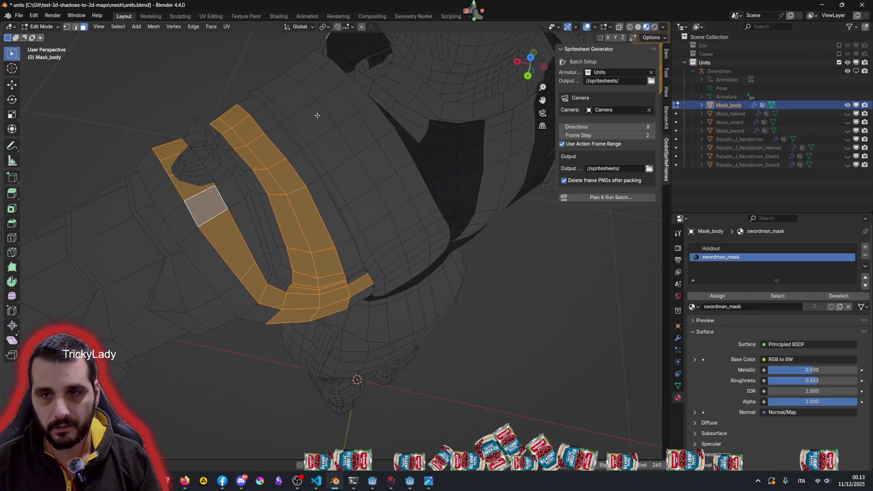
{"action": "left_click", "coordinate": [261, 171], "text": "alt+shift"}
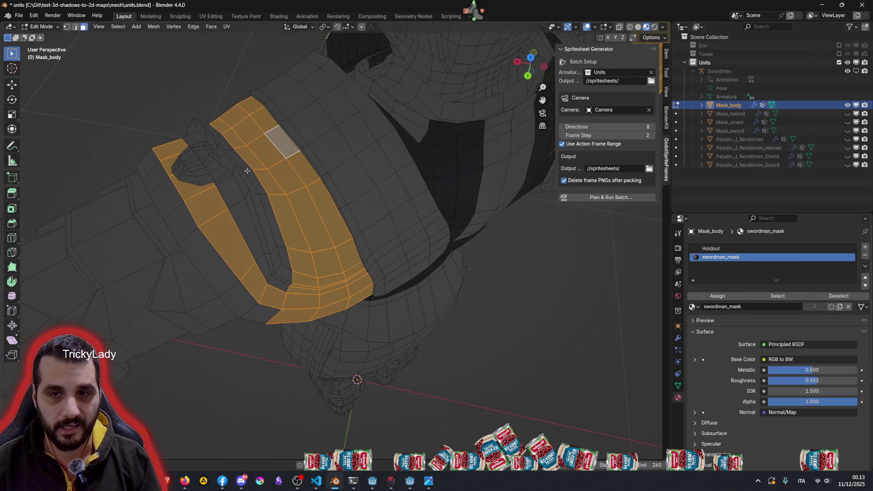
{"action": "left_click", "coordinate": [242, 173], "text": "alt+shift"}
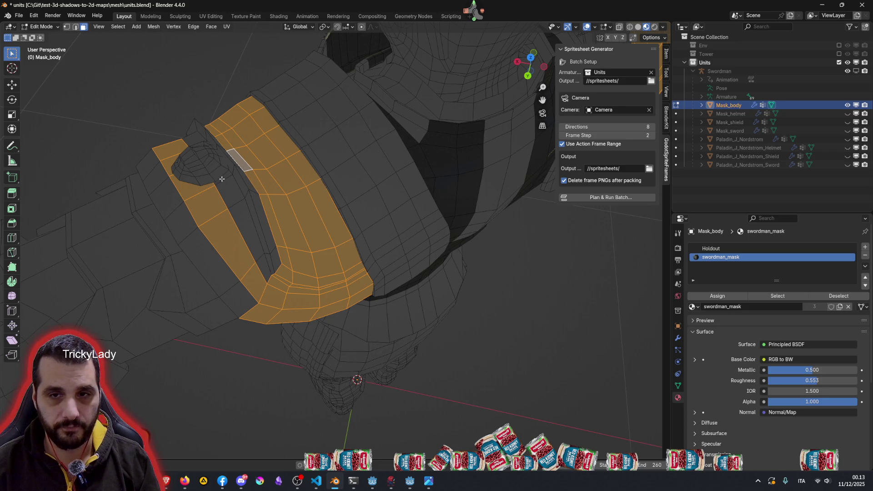
{"action": "left_click", "coordinate": [225, 179], "text": "alt+shift"}
{"action": "middle_click_drag", "start_coordinate": [245, 179], "coordinate": [217, 191]}
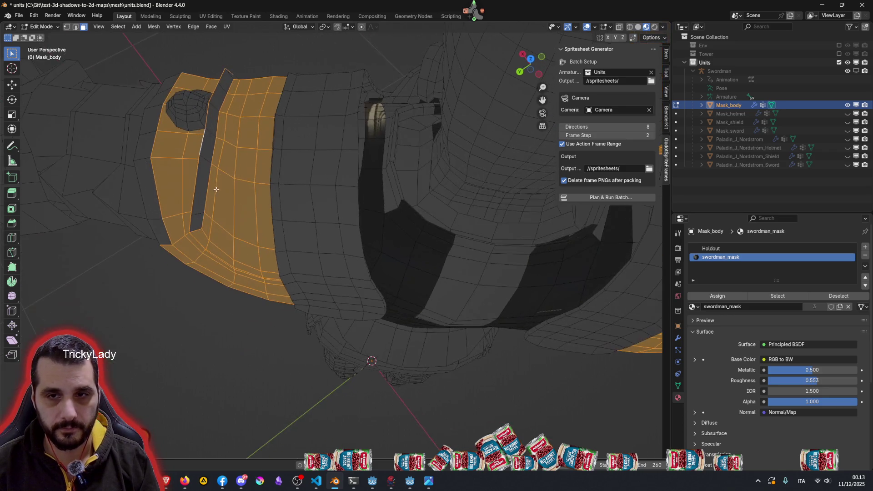
{"action": "middle_click_drag", "start_coordinate": [208, 131], "coordinate": [189, 202]}
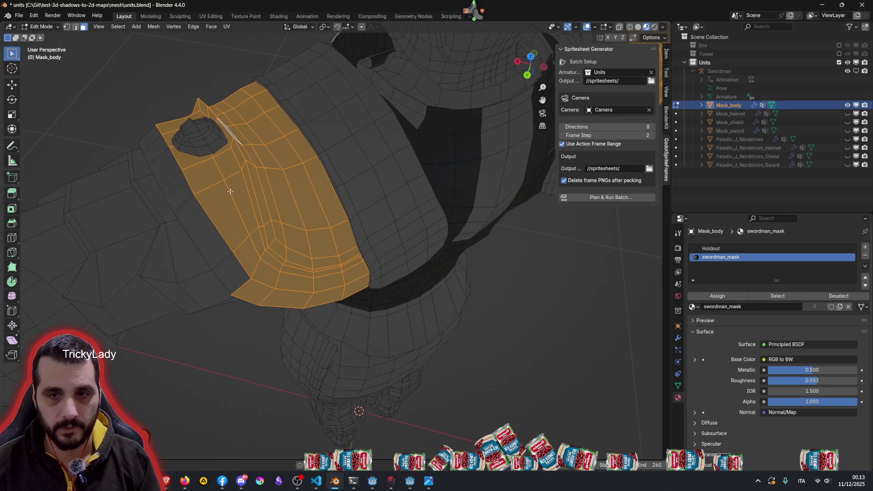
{"action": "scroll", "coordinate": [198, 204], "scroll_direction": "down", "scroll_amount": 3}
{"action": "mouse_move", "coordinate": [205, 210]}
{"action": "middle_mouse_down"}
{"action": "mouse_move", "coordinate": [373, 184]}
{"action": "mouse_move", "coordinate": [352, 235]}
{"action": "mouse_move", "coordinate": [153, 235]}
{"action": "middle_mouse_up"}
{"action": "scroll", "coordinate": [372, 184], "scroll_direction": "down", "scroll_amount": 4}
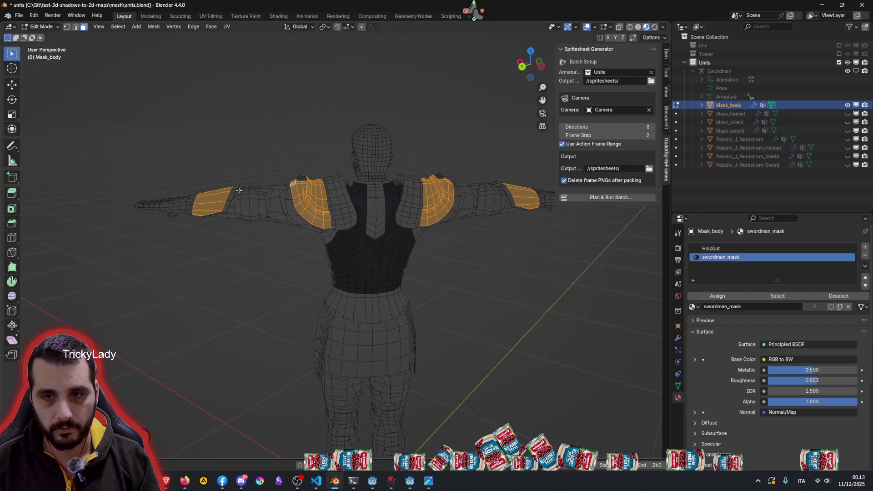
{"action": "scroll", "coordinate": [205, 205], "scroll_direction": "up", "scroll_amount": 2}
{"action": "scroll", "coordinate": [273, 205], "scroll_direction": "up", "scroll_amount": 2}
{"action": "scroll", "coordinate": [309, 235], "scroll_direction": "up", "scroll_amount": 2}
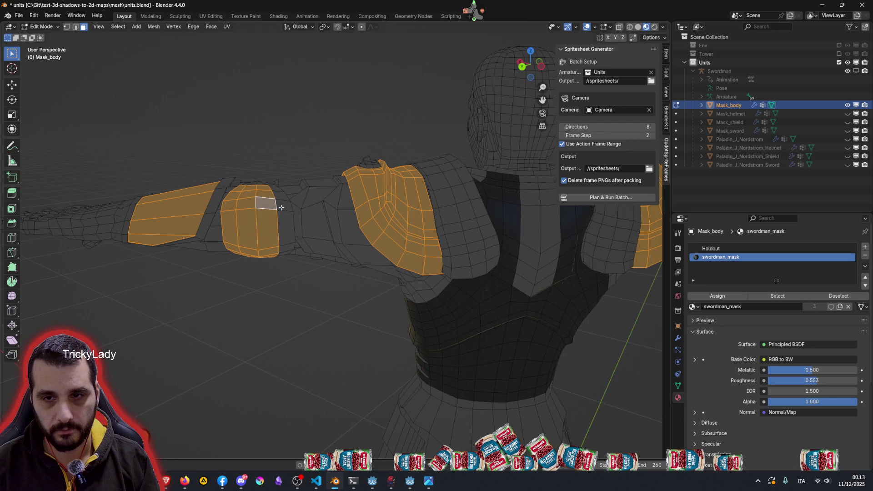
{"action": "scroll", "coordinate": [317, 208], "scroll_direction": "down", "scroll_amount": 3}
Step: Widen the arm armour ring by one face loop and leave Edit Mode to preview Mask_body as a whole
{"action": "mouse_move", "coordinate": [317, 208]}
{"action": "middle_mouse_down"}
{"action": "mouse_move", "coordinate": [383, 225]}
{"action": "mouse_move", "coordinate": [452, 228]}
{"action": "mouse_move", "coordinate": [374, 226]}
{"action": "middle_mouse_up"}
{"action": "scroll", "coordinate": [432, 238], "scroll_direction": "up", "scroll_amount": 2}
{"action": "scroll", "coordinate": [432, 238], "scroll_direction": "up", "scroll_amount": 2}
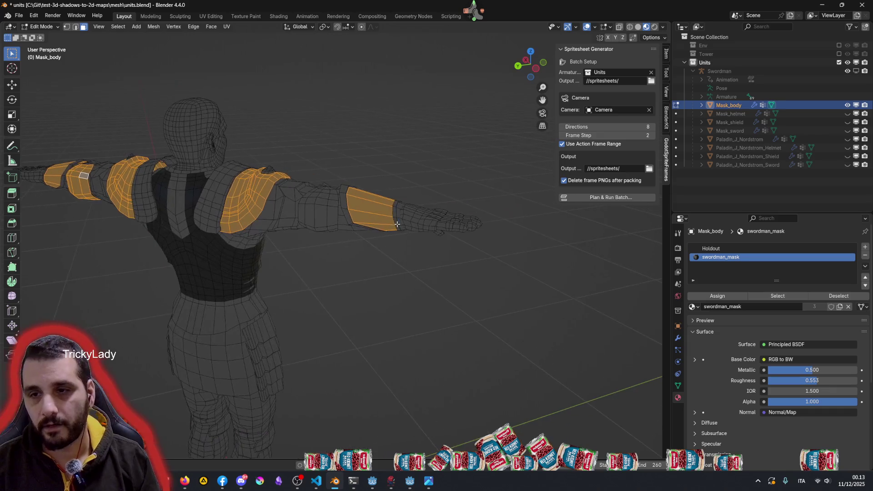
{"action": "scroll", "coordinate": [374, 227], "scroll_direction": "up", "scroll_amount": 2}
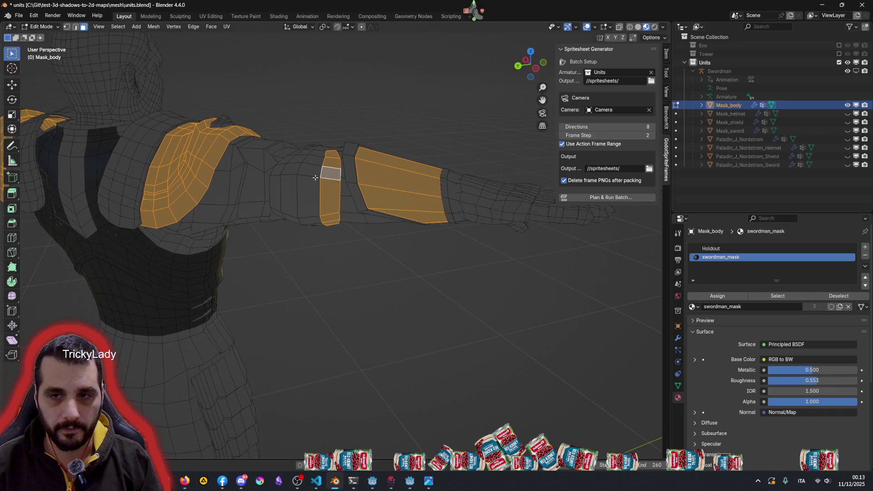
{"action": "left_click", "coordinate": [303, 178], "text": "alt+shift"}
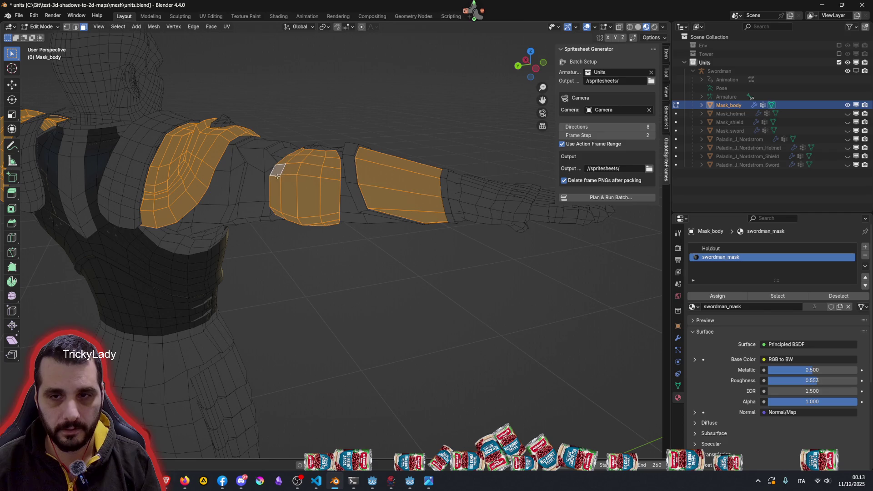
{"action": "scroll", "coordinate": [276, 174], "scroll_direction": "down", "scroll_amount": 2}
{"action": "mouse_move", "coordinate": [317, 225]}
{"action": "middle_mouse_down"}
{"action": "mouse_move", "coordinate": [332, 253]}
{"action": "mouse_move", "coordinate": [405, 279]}
{"action": "mouse_move", "coordinate": [515, 254]}
{"action": "mouse_move", "coordinate": [522, 198]}
{"action": "mouse_move", "coordinate": [380, 219]}
{"action": "mouse_move", "coordinate": [408, 255]}
{"action": "mouse_move", "coordinate": [462, 141]}
{"action": "mouse_move", "coordinate": [508, 130]}
{"action": "mouse_move", "coordinate": [377, 147]}
{"action": "mouse_move", "coordinate": [383, 253]}
{"action": "mouse_move", "coordinate": [327, 230]}
{"action": "middle_mouse_up"}
{"action": "scroll", "coordinate": [327, 229], "scroll_direction": "up", "scroll_amount": 3}
{"action": "scroll", "coordinate": [311, 242], "scroll_direction": "up", "scroll_amount": 2}
{"action": "mouse_move", "coordinate": [354, 246]}
{"action": "middle_mouse_down"}
{"action": "mouse_move", "coordinate": [394, 214]}
{"action": "mouse_move", "coordinate": [384, 218]}
{"action": "mouse_move", "coordinate": [383, 205]}
{"action": "middle_mouse_up"}
{"action": "scroll", "coordinate": [337, 269], "scroll_direction": "down", "scroll_amount": 4}
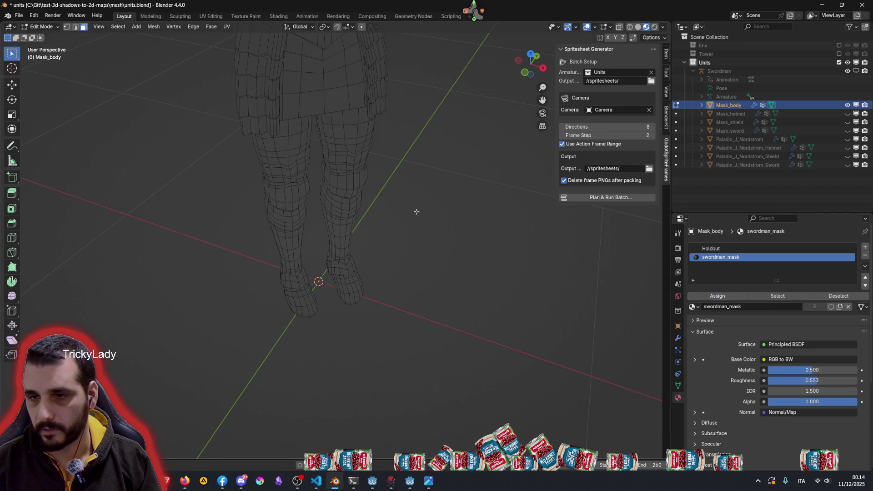
{"action": "scroll", "coordinate": [341, 185], "scroll_direction": "down", "scroll_amount": 2}
{"action": "scroll", "coordinate": [341, 200], "scroll_direction": "down", "scroll_amount": 3}
{"action": "scroll", "coordinate": [341, 130], "scroll_direction": "down", "scroll_amount": 2}
{"action": "mouse_move", "coordinate": [396, 175]}
{"action": "middle_mouse_down"}
{"action": "mouse_move", "coordinate": [414, 195]}
{"action": "mouse_move", "coordinate": [516, 180]}
{"action": "mouse_move", "coordinate": [566, 190]}
{"action": "middle_mouse_up"}
{"action": "scroll", "coordinate": [319, 228], "scroll_direction": "up", "scroll_amount": 4}
{"action": "mouse_move", "coordinate": [320, 229]}
{"action": "middle_mouse_down"}
{"action": "mouse_move", "coordinate": [336, 223]}
{"action": "mouse_move", "coordinate": [254, 203]}
{"action": "mouse_move", "coordinate": [207, 213]}
{"action": "middle_mouse_up"}
{"action": "key", "text": "Tab"}
Step: Inspect the held-out silhouette in Object Mode, re-enter Edit Mode and frame the selected knee face
{"action": "mouse_move", "coordinate": [322, 159]}
{"action": "middle_mouse_down"}
{"action": "mouse_move", "coordinate": [348, 174]}
{"action": "mouse_move", "coordinate": [440, 183]}
{"action": "mouse_move", "coordinate": [310, 201]}
{"action": "middle_mouse_up"}
{"action": "scroll", "coordinate": [371, 189], "scroll_direction": "up", "scroll_amount": 4}
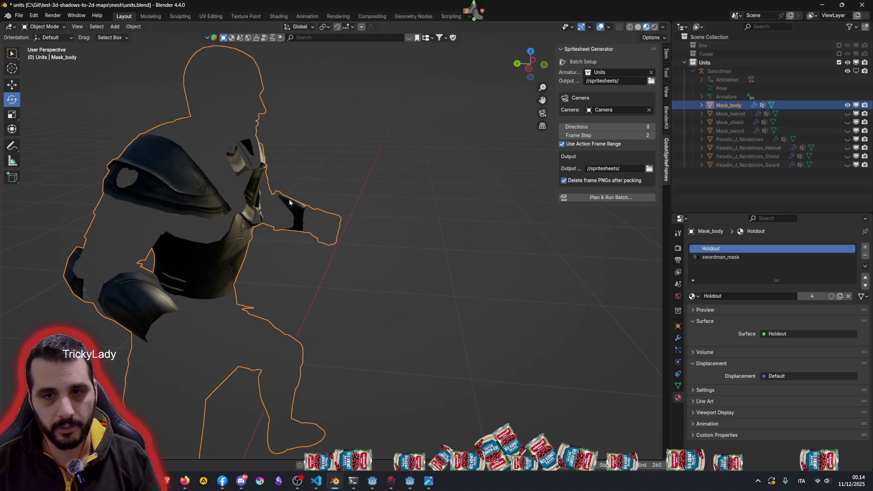
{"action": "mouse_move", "coordinate": [152, 183]}
{"action": "middle_mouse_down"}
{"action": "mouse_move", "coordinate": [219, 191]}
{"action": "mouse_move", "coordinate": [141, 204]}
{"action": "mouse_move", "coordinate": [121, 173]}
{"action": "mouse_move", "coordinate": [269, 232]}
{"action": "mouse_move", "coordinate": [298, 257]}
{"action": "mouse_move", "coordinate": [424, 319]}
{"action": "mouse_move", "coordinate": [329, 309]}
{"action": "mouse_move", "coordinate": [341, 363]}
{"action": "middle_mouse_up"}
{"action": "scroll", "coordinate": [337, 321], "scroll_direction": "up", "scroll_amount": 1}
{"action": "scroll", "coordinate": [337, 322], "scroll_direction": "up", "scroll_amount": 1}
{"action": "scroll", "coordinate": [364, 328], "scroll_direction": "up", "scroll_amount": 2}
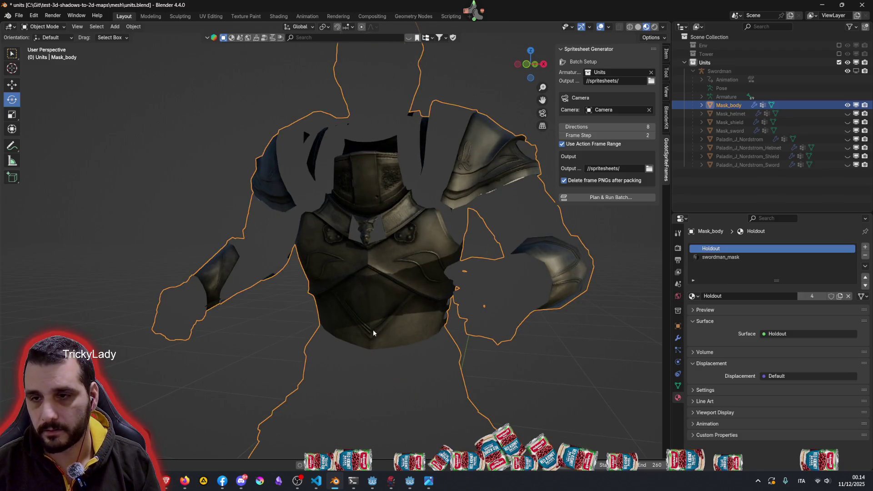
{"action": "scroll", "coordinate": [374, 329], "scroll_direction": "down", "scroll_amount": 5}
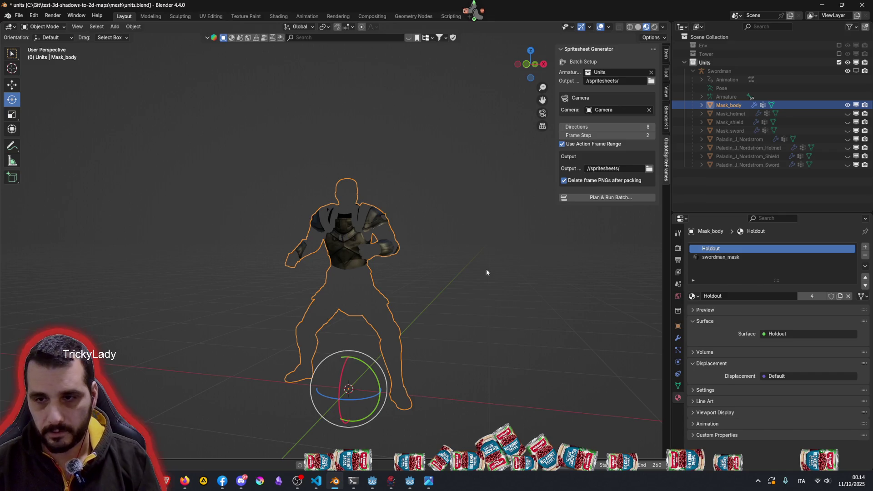
{"action": "key", "text": "Tab"}
{"action": "scroll", "coordinate": [413, 275], "scroll_direction": "up", "scroll_amount": 1}
{"action": "scroll", "coordinate": [417, 353], "scroll_direction": "up", "scroll_amount": 3}
{"action": "mouse_move", "coordinate": [417, 353]}
{"action": "middle_mouse_down", "text": "shift"}
{"action": "mouse_move", "coordinate": [376, 248]}
{"action": "mouse_move", "coordinate": [355, 259]}
{"action": "middle_mouse_up", "text": "shift"}
{"action": "key", "text": "KP_Decimal"}
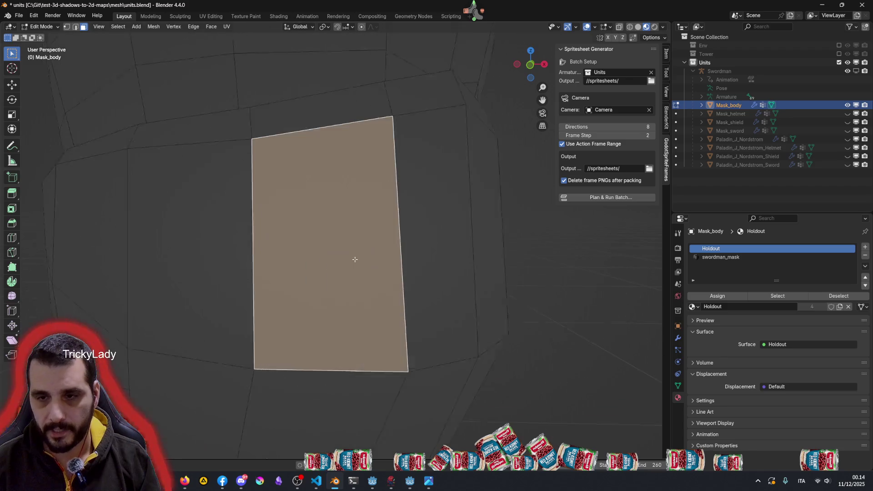
{"action": "scroll", "coordinate": [355, 260], "scroll_direction": "down", "scroll_amount": 5}
{"action": "scroll", "coordinate": [355, 260], "scroll_direction": "down", "scroll_amount": 3}
{"action": "scroll", "coordinate": [354, 259], "scroll_direction": "up", "scroll_amount": 2}
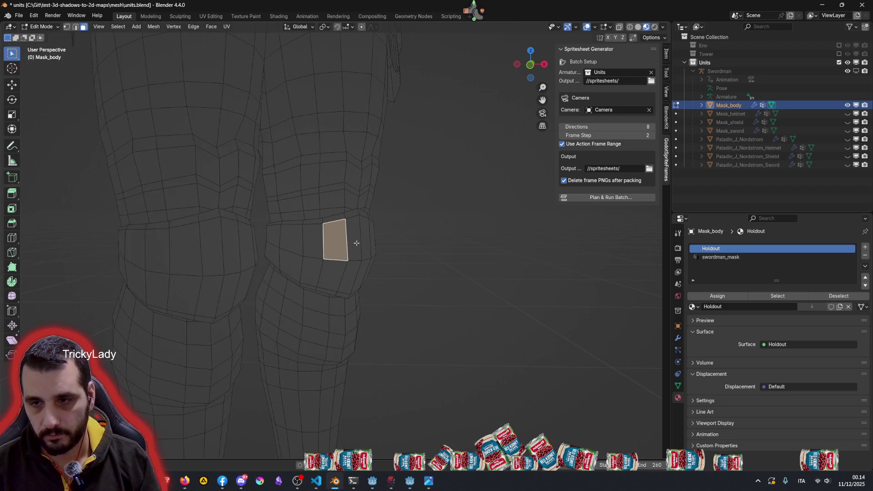
Step: Select the face loops covering both knee pads
{"action": "left_click", "coordinate": [357, 244], "text": "alt"}
{"action": "left_click", "coordinate": [356, 274], "text": "alt+shift"}
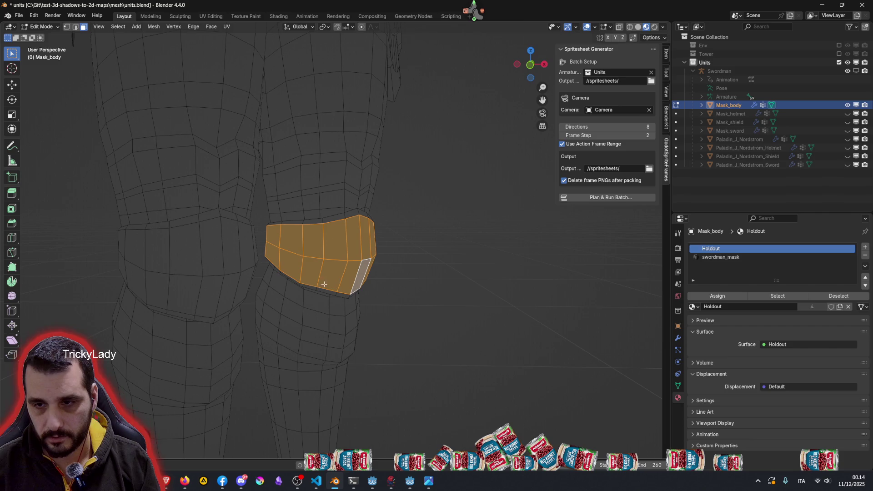
{"action": "left_click", "coordinate": [218, 217], "text": "alt+shift"}
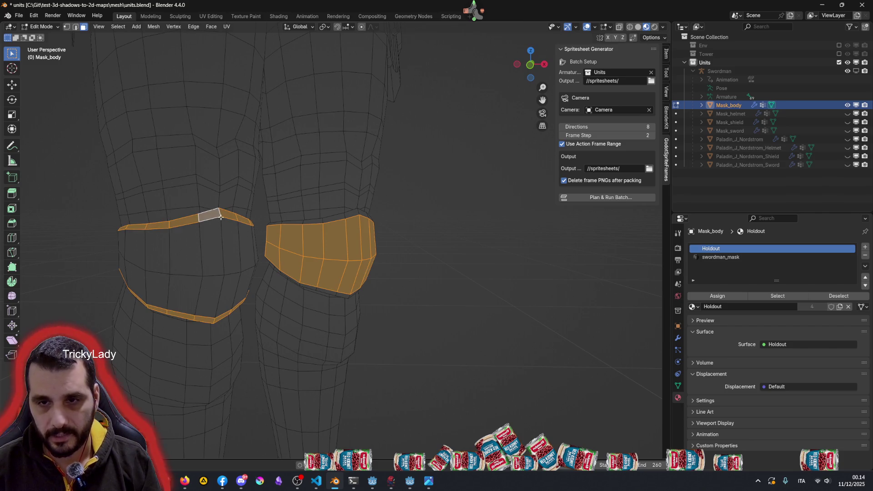
{"action": "left_click", "coordinate": [222, 239], "text": "alt+shift"}
{"action": "left_click", "coordinate": [219, 291], "text": "alt+shift"}
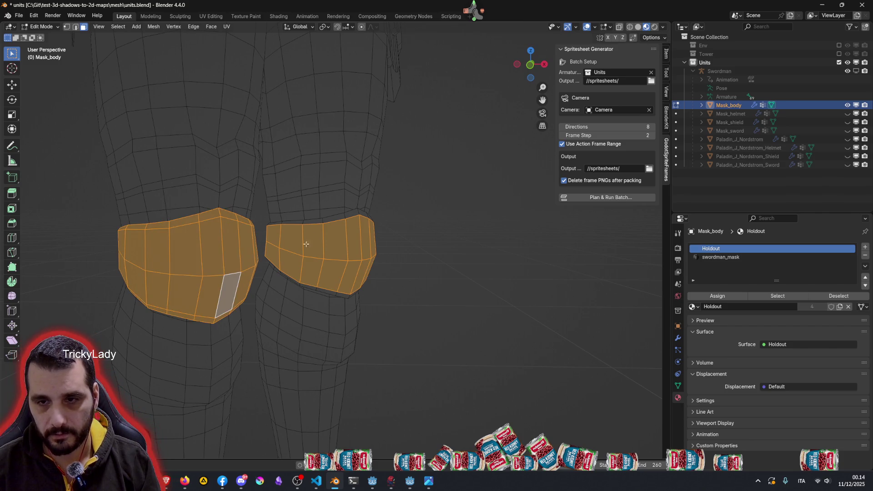
{"action": "left_click", "coordinate": [358, 211], "text": "alt+shift"}
{"action": "mouse_move", "coordinate": [283, 302]}
{"action": "middle_mouse_down"}
{"action": "mouse_move", "coordinate": [390, 282]}
{"action": "mouse_move", "coordinate": [501, 307]}
{"action": "mouse_move", "coordinate": [487, 283]}
{"action": "middle_mouse_up"}
{"action": "scroll", "coordinate": [487, 282], "scroll_direction": "down", "scroll_amount": 2}
{"action": "scroll", "coordinate": [385, 270], "scroll_direction": "down", "scroll_amount": 3}
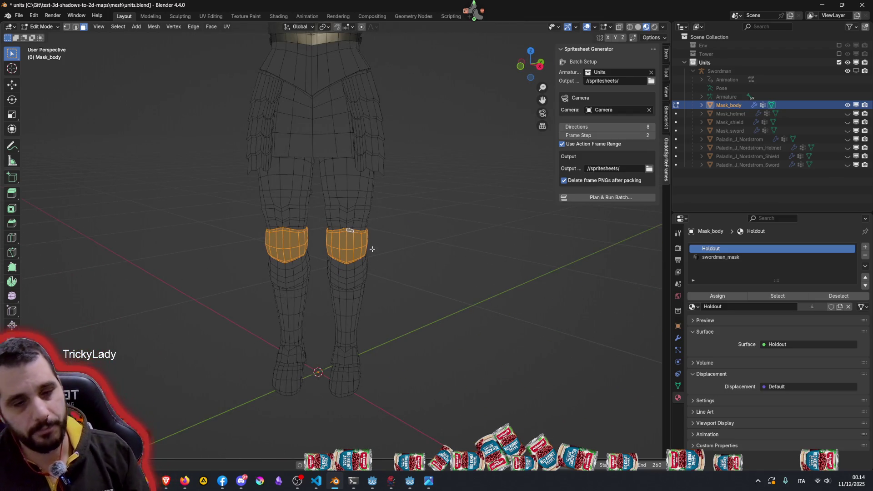
{"action": "middle_click_drag", "start_coordinate": [371, 250], "coordinate": [357, 217]}
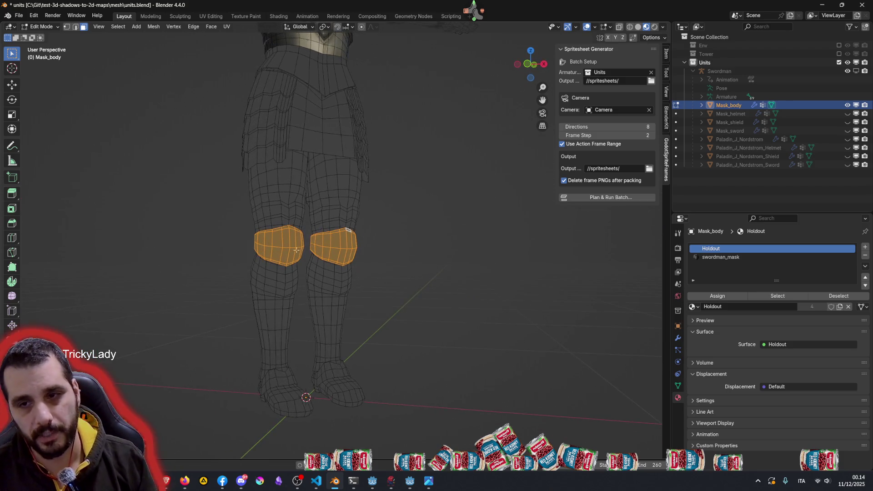
{"action": "scroll", "coordinate": [316, 253], "scroll_direction": "down", "scroll_amount": 4}
{"action": "middle_click_drag", "start_coordinate": [317, 253], "coordinate": [330, 216]}
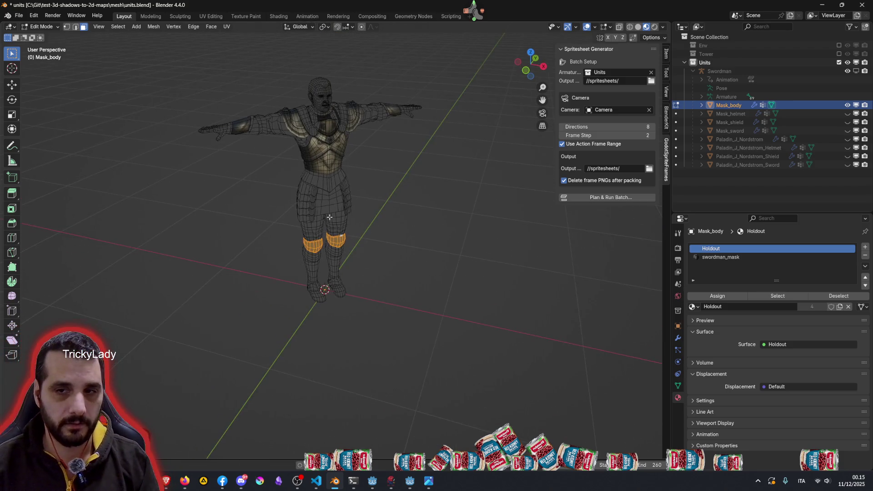
{"action": "scroll", "coordinate": [329, 216], "scroll_direction": "up", "scroll_amount": 4}
{"action": "middle_click_drag", "start_coordinate": [311, 176], "coordinate": [334, 172]}
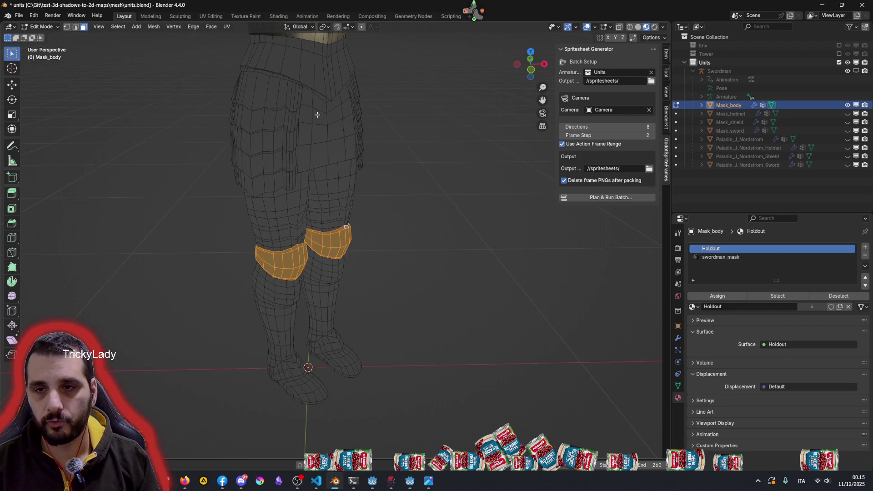
Step: Undo a mistaken thigh strip, then add the front skirt panel columns to the selection
{"action": "left_click", "coordinate": [307, 145], "text": "alt+shift"}
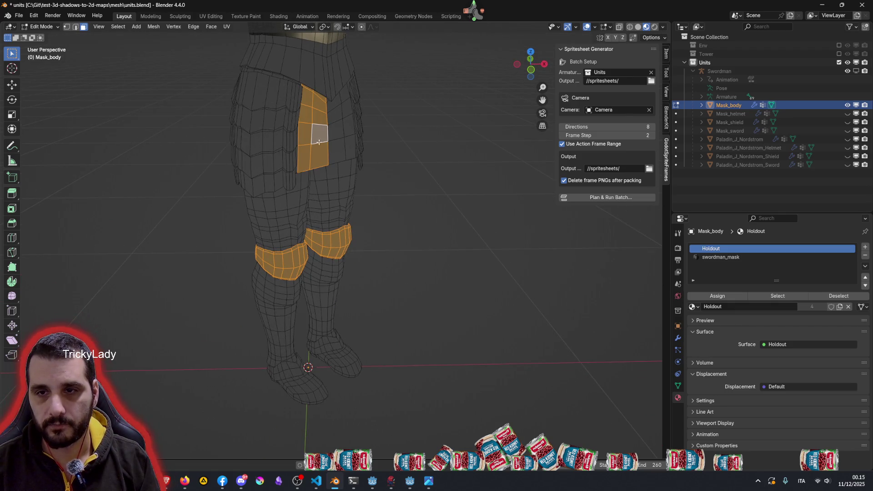
{"action": "key", "text": "ctrl+z"}
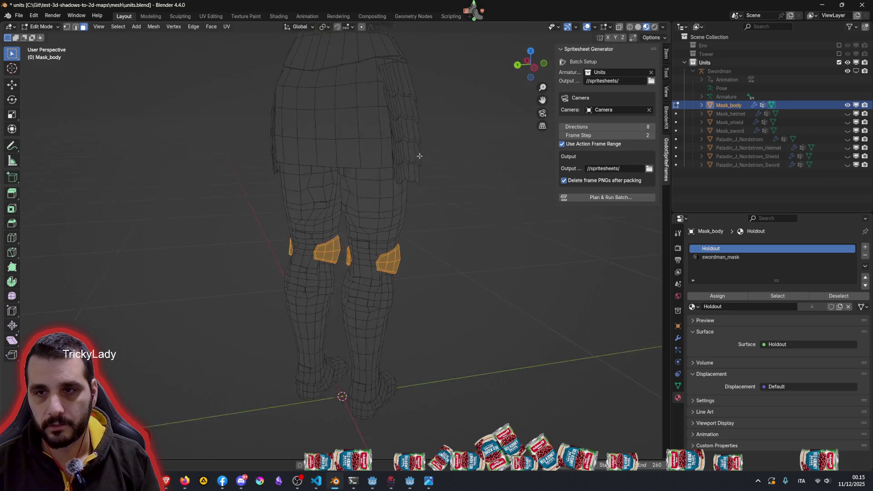
{"action": "middle_click_drag", "start_coordinate": [311, 165], "coordinate": [414, 160]}
{"action": "middle_click_drag", "start_coordinate": [304, 147], "coordinate": [334, 148]}
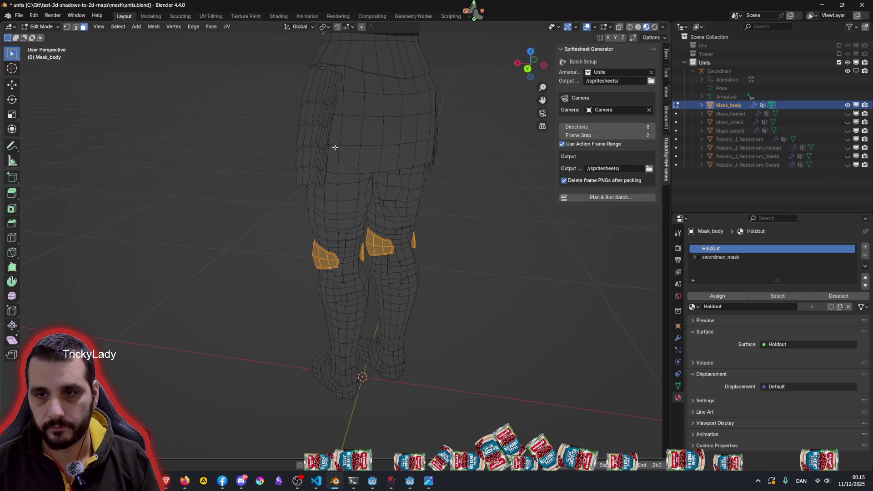
{"action": "left_click", "coordinate": [350, 145], "text": "alt+shift"}
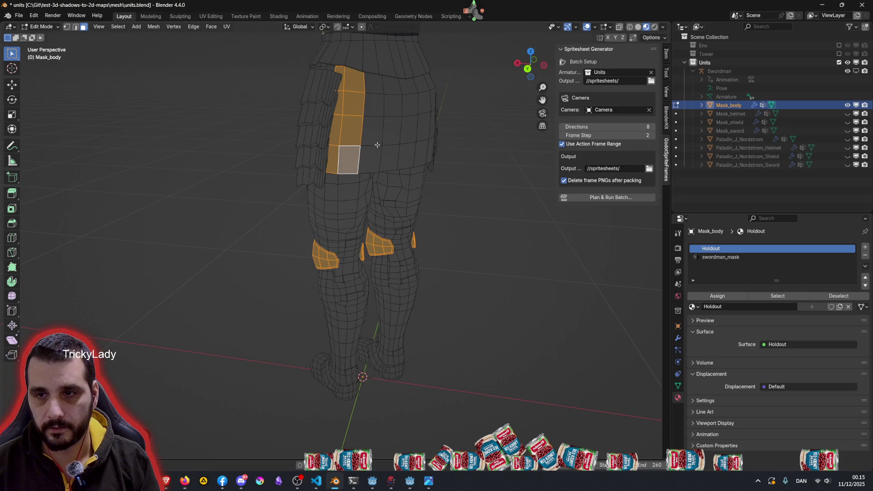
{"action": "left_click", "coordinate": [378, 144], "text": "alt+shift"}
{"action": "left_click", "coordinate": [414, 142], "text": "alt+shift"}
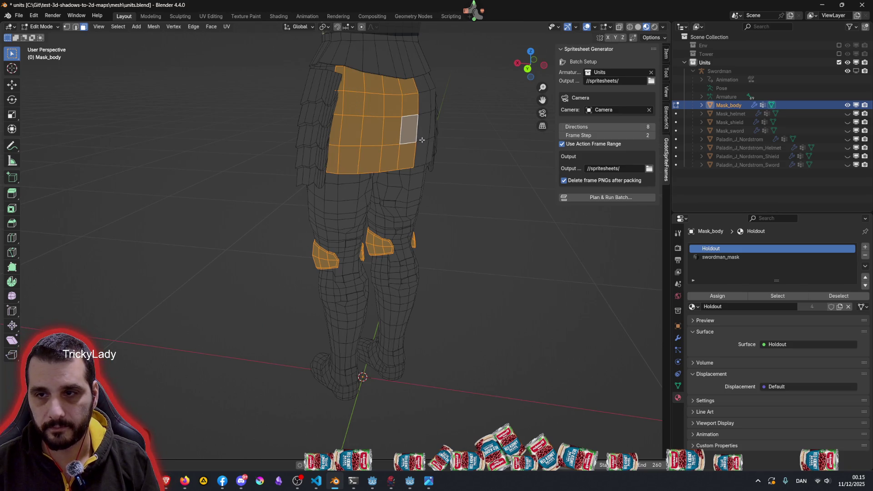
{"action": "mouse_move", "coordinate": [442, 139]}
{"action": "middle_mouse_down"}
{"action": "mouse_move", "coordinate": [479, 177]}
{"action": "mouse_move", "coordinate": [420, 137]}
{"action": "middle_mouse_up"}
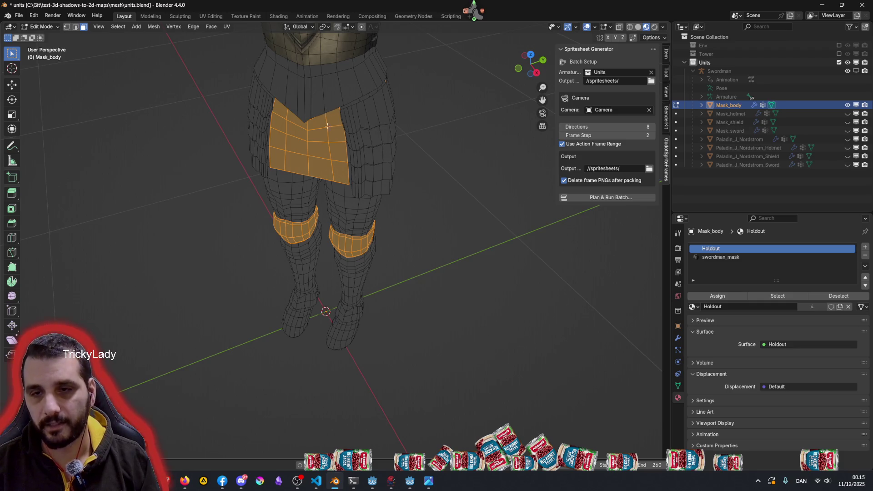
{"action": "middle_click_drag", "start_coordinate": [327, 119], "coordinate": [434, 124]}
{"action": "middle_click_drag", "start_coordinate": [304, 140], "coordinate": [368, 137]}
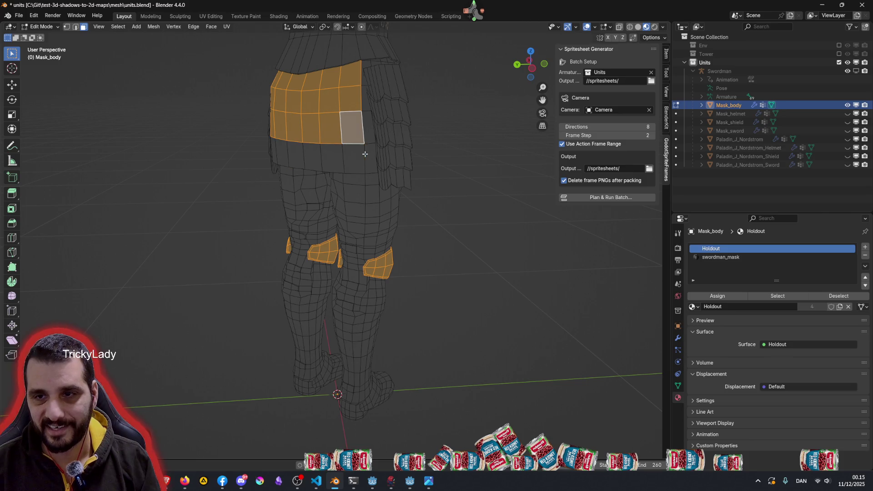
Step: Add the lower and top skirt face rows to complete the skirt panel selection
{"action": "left_click", "coordinate": [365, 152], "text": "shift"}
{"action": "left_click", "coordinate": [364, 130], "text": "alt+shift"}
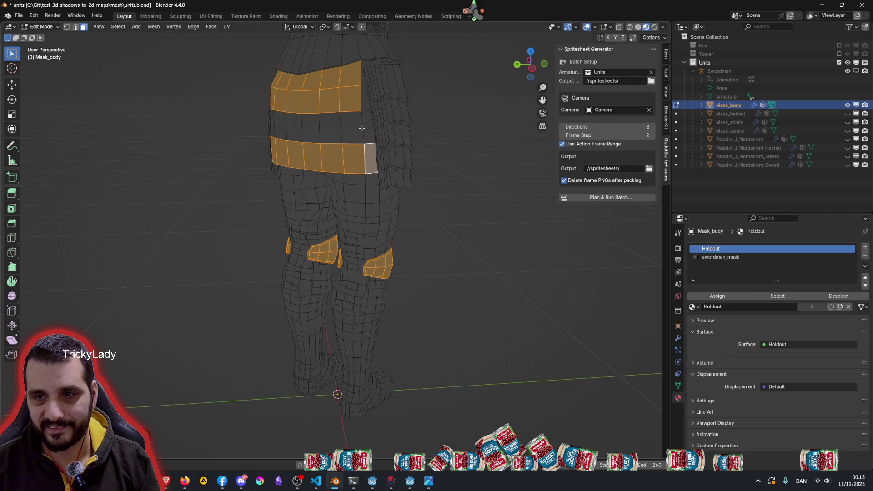
{"action": "left_click", "coordinate": [359, 115], "text": "alt+shift"}
{"action": "left_click", "coordinate": [360, 103], "text": "alt+shift"}
{"action": "left_click", "coordinate": [362, 77], "text": "alt+shift"}
{"action": "middle_click_drag", "start_coordinate": [422, 130], "coordinate": [329, 178]}
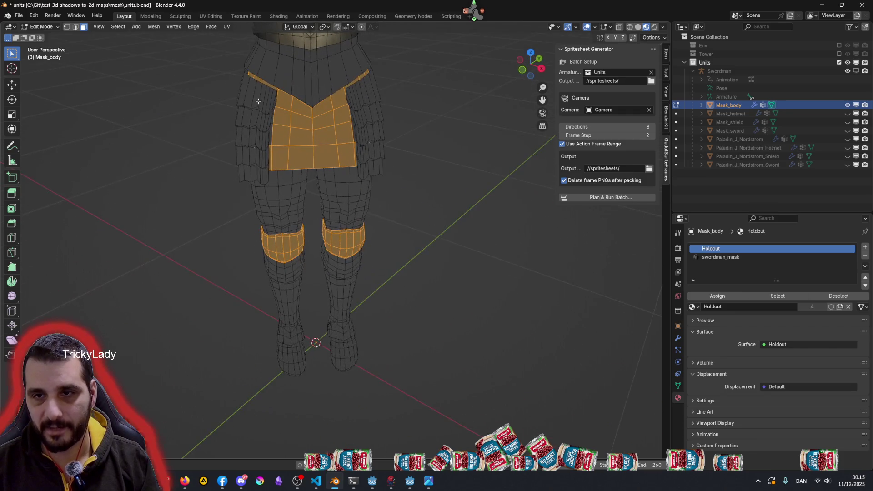
{"action": "scroll", "coordinate": [313, 228], "scroll_direction": "down", "scroll_amount": 2}
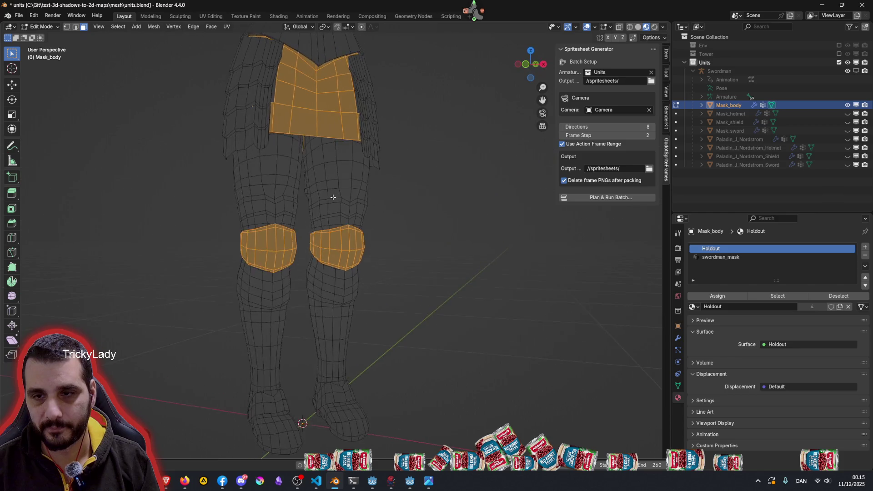
{"action": "scroll", "coordinate": [328, 197], "scroll_direction": "down", "scroll_amount": 3}
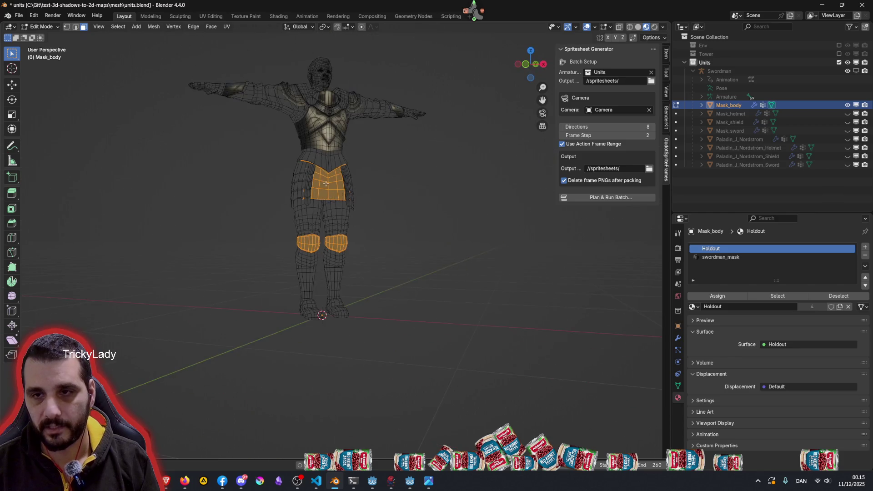
Step: Assign swordman_mask to the skirt and knee faces, deselect them and return to Object Mode
{"action": "left_click", "coordinate": [723, 260]}
{"action": "left_click", "coordinate": [718, 295]}
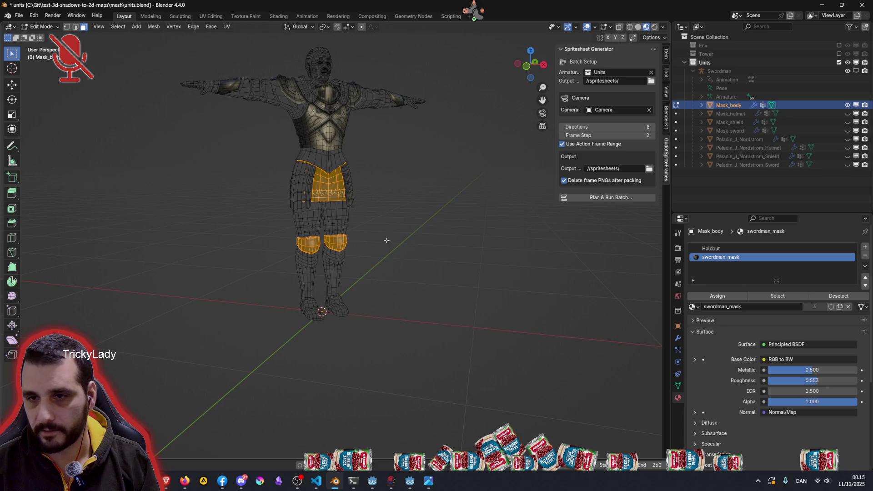
{"action": "key", "text": "alt+a"}
{"action": "mouse_move", "coordinate": [361, 246]}
{"action": "middle_mouse_down"}
{"action": "mouse_move", "coordinate": [321, 244]}
{"action": "mouse_move", "coordinate": [263, 208]}
{"action": "mouse_move", "coordinate": [175, 235]}
{"action": "mouse_move", "coordinate": [355, 259]}
{"action": "middle_mouse_up"}
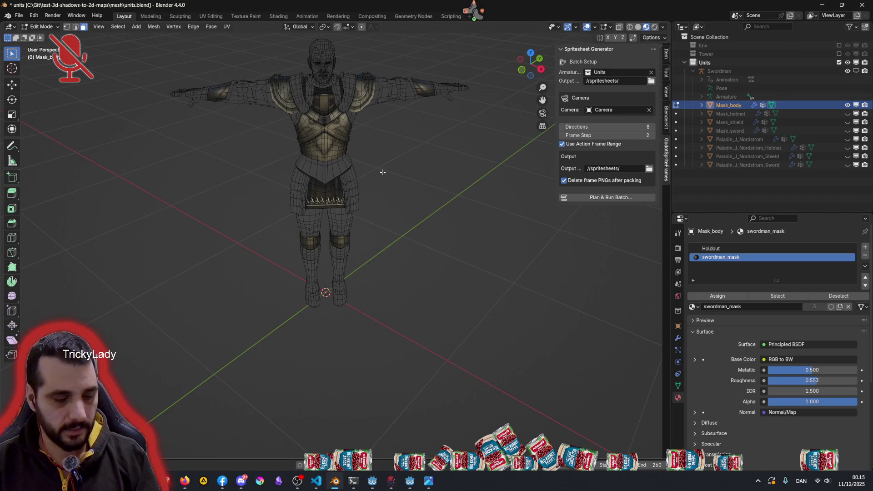
{"action": "key", "text": "Tab"}
{"action": "mouse_move", "coordinate": [403, 205]}
{"action": "middle_mouse_down"}
{"action": "mouse_move", "coordinate": [392, 195]}
{"action": "mouse_move", "coordinate": [437, 180]}
{"action": "middle_mouse_up"}
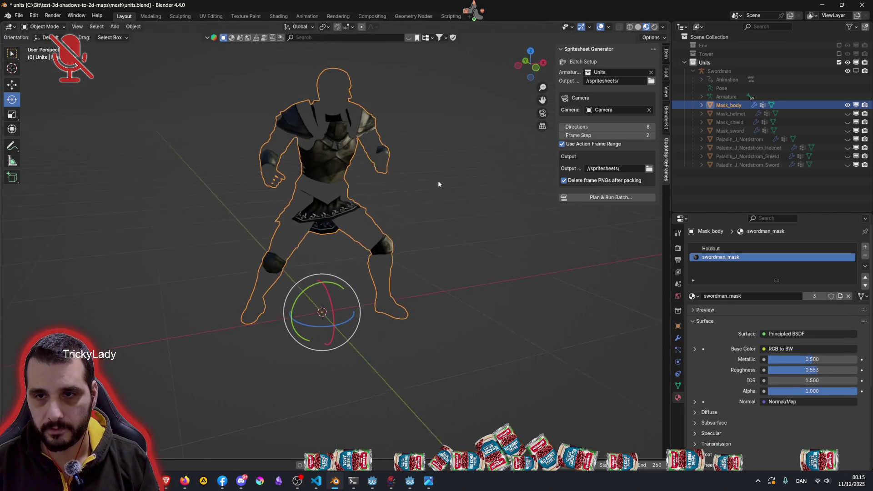
Step: Deselect Mask_body and show Mask_helmet, Mask_shield and Mask_sword again in the Outliner
{"action": "left_click", "coordinate": [417, 204]}
{"action": "mouse_move", "coordinate": [402, 229]}
{"action": "middle_mouse_down"}
{"action": "mouse_move", "coordinate": [398, 262]}
{"action": "mouse_move", "coordinate": [351, 283]}
{"action": "mouse_move", "coordinate": [236, 240]}
{"action": "mouse_move", "coordinate": [287, 225]}
{"action": "middle_mouse_up"}
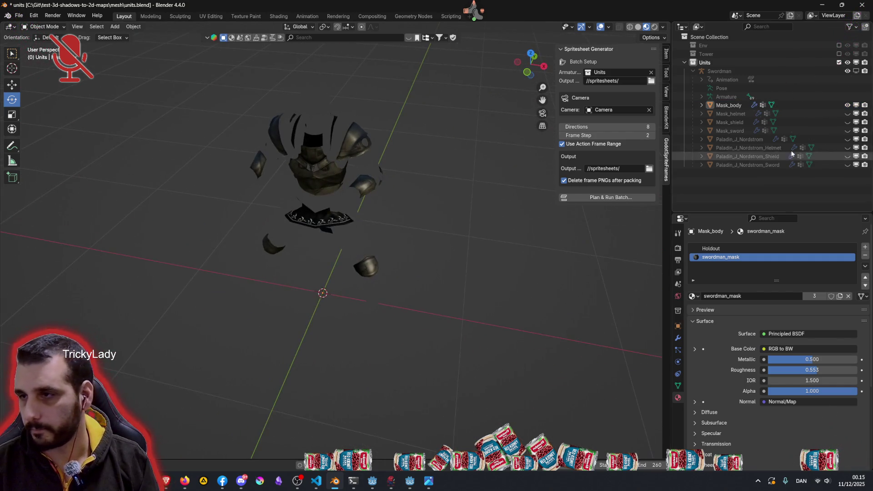
{"action": "left_click", "coordinate": [848, 114]}
{"action": "left_click", "coordinate": [848, 130]}
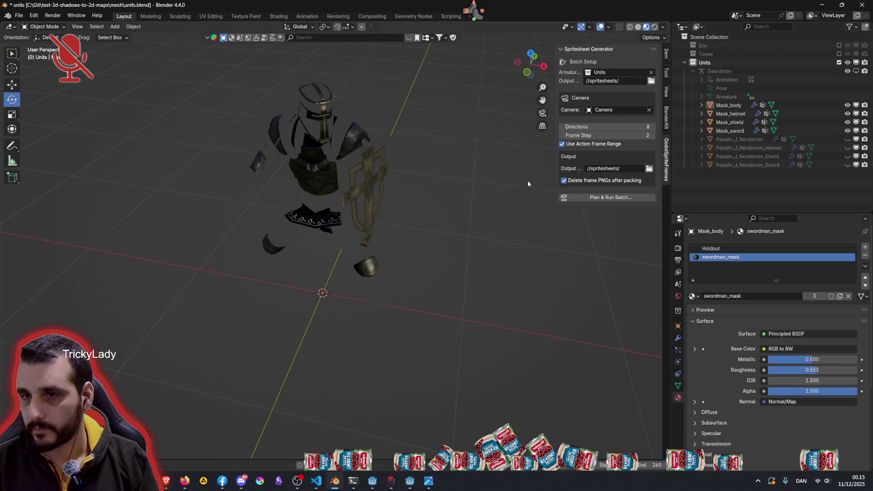
Step: Inspect the armour pieces from several angles, then look through the render camera
{"action": "mouse_move", "coordinate": [373, 207]}
{"action": "middle_mouse_down"}
{"action": "mouse_move", "coordinate": [417, 208]}
{"action": "mouse_move", "coordinate": [452, 169]}
{"action": "mouse_move", "coordinate": [416, 193]}
{"action": "mouse_move", "coordinate": [407, 233]}
{"action": "mouse_move", "coordinate": [433, 236]}
{"action": "mouse_move", "coordinate": [411, 186]}
{"action": "mouse_move", "coordinate": [388, 176]}
{"action": "mouse_move", "coordinate": [365, 167]}
{"action": "mouse_move", "coordinate": [332, 198]}
{"action": "mouse_move", "coordinate": [382, 258]}
{"action": "middle_mouse_up"}
{"action": "scroll", "coordinate": [317, 216], "scroll_direction": "up", "scroll_amount": 5}
{"action": "scroll", "coordinate": [316, 212], "scroll_direction": "down", "scroll_amount": 5}
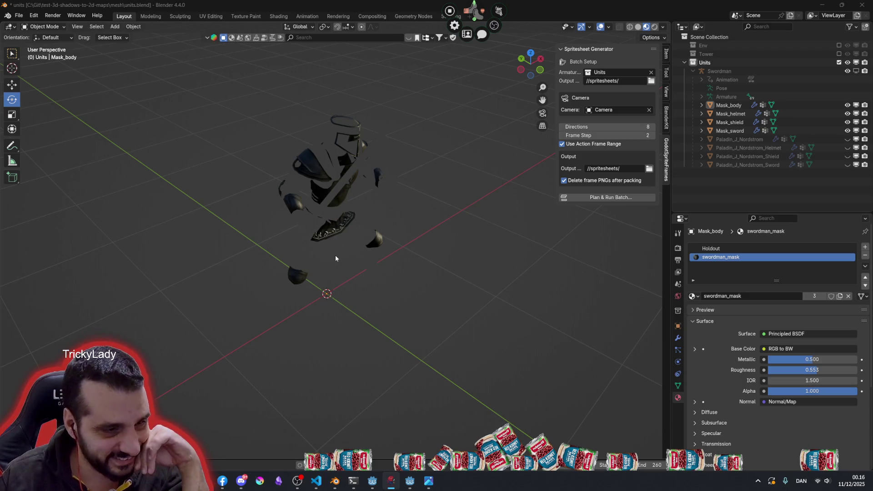
{"action": "mouse_move", "coordinate": [384, 256]}
{"action": "middle_mouse_down"}
{"action": "mouse_move", "coordinate": [373, 272]}
{"action": "mouse_move", "coordinate": [337, 274]}
{"action": "mouse_move", "coordinate": [301, 253]}
{"action": "mouse_move", "coordinate": [431, 239]}
{"action": "mouse_move", "coordinate": [450, 201]}
{"action": "mouse_move", "coordinate": [443, 158]}
{"action": "mouse_move", "coordinate": [507, 151]}
{"action": "mouse_move", "coordinate": [462, 254]}
{"action": "mouse_move", "coordinate": [497, 279]}
{"action": "mouse_move", "coordinate": [433, 302]}
{"action": "mouse_move", "coordinate": [330, 270]}
{"action": "mouse_move", "coordinate": [376, 270]}
{"action": "mouse_move", "coordinate": [337, 145]}
{"action": "middle_mouse_up"}
{"action": "scroll", "coordinate": [336, 145], "scroll_direction": "down", "scroll_amount": 3}
{"action": "middle_click_drag", "start_coordinate": [346, 198], "coordinate": [323, 247]}
{"action": "key", "text": "KP_0"}
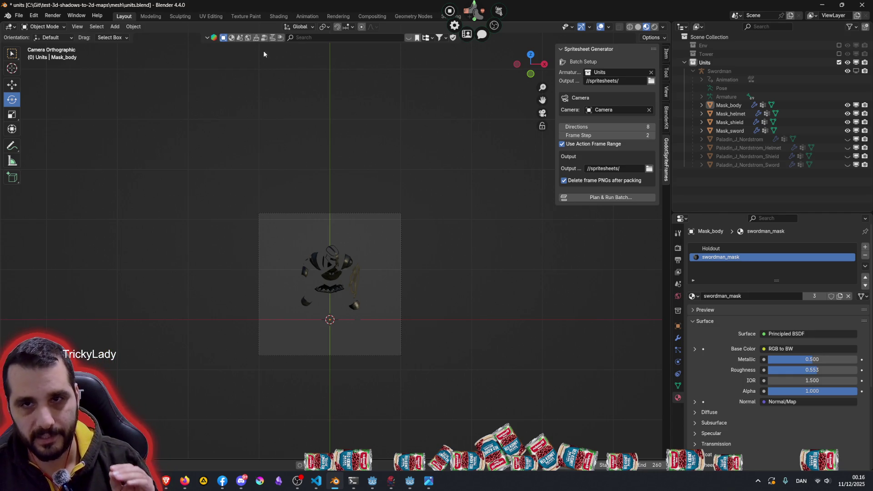
Step: Switch to the Animation workspace with Swordman selected, leave camera view and enlarge the action editor
{"action": "left_click", "coordinate": [306, 15]}
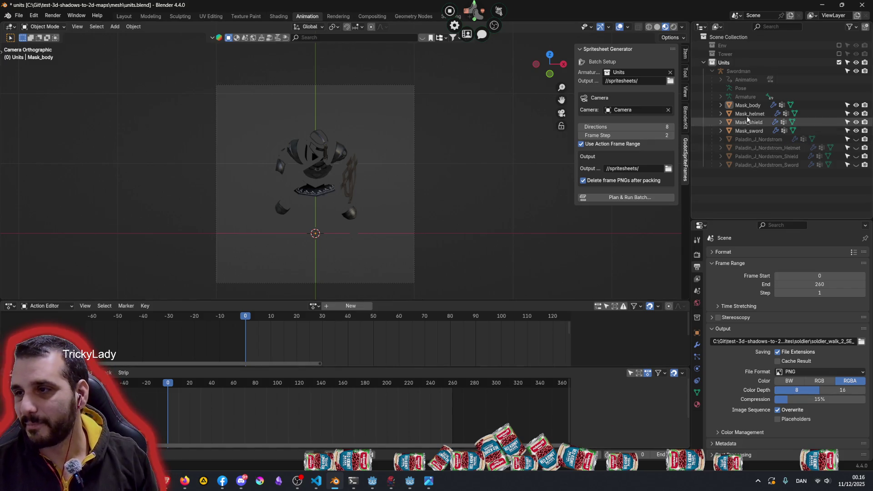
{"action": "left_click", "coordinate": [738, 70]}
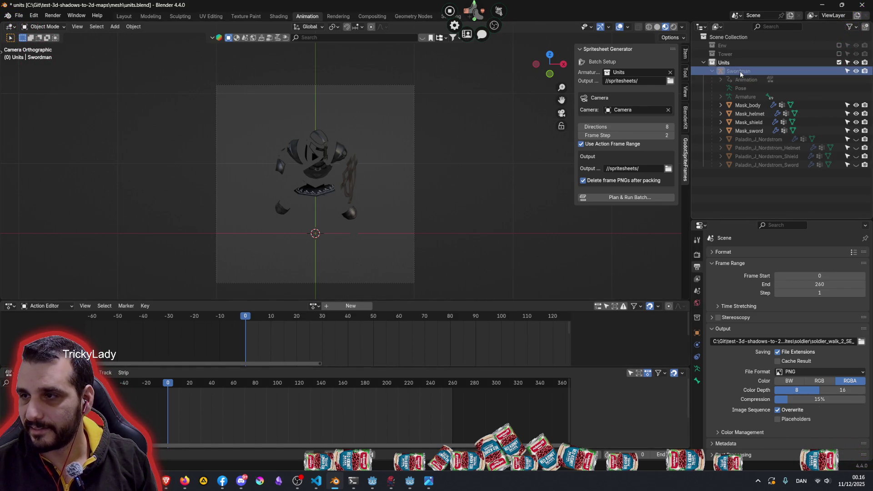
{"action": "key", "text": "KP_0"}
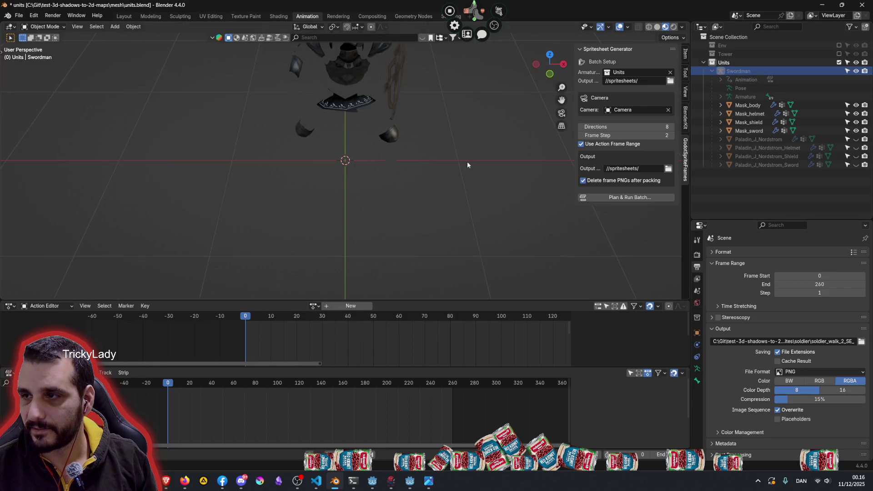
{"action": "scroll", "coordinate": [467, 161], "scroll_direction": "down", "scroll_amount": 2}
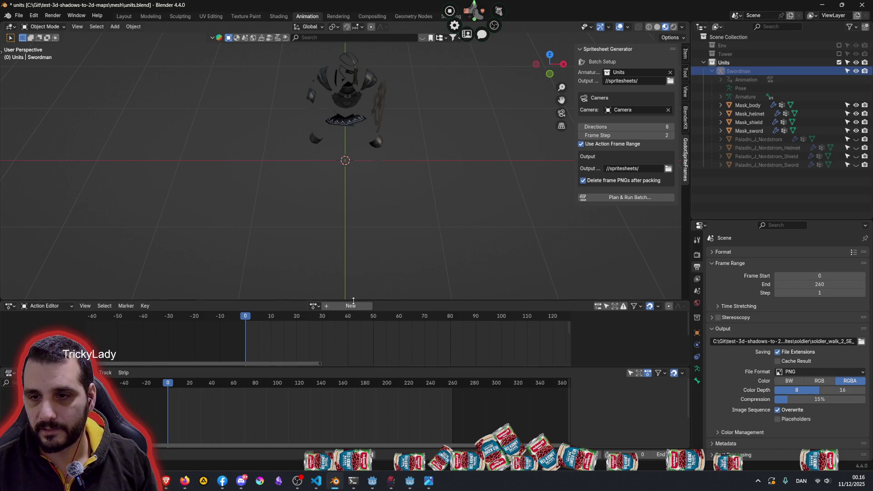
{"action": "left_click_drag", "start_coordinate": [354, 301], "coordinate": [353, 233]}
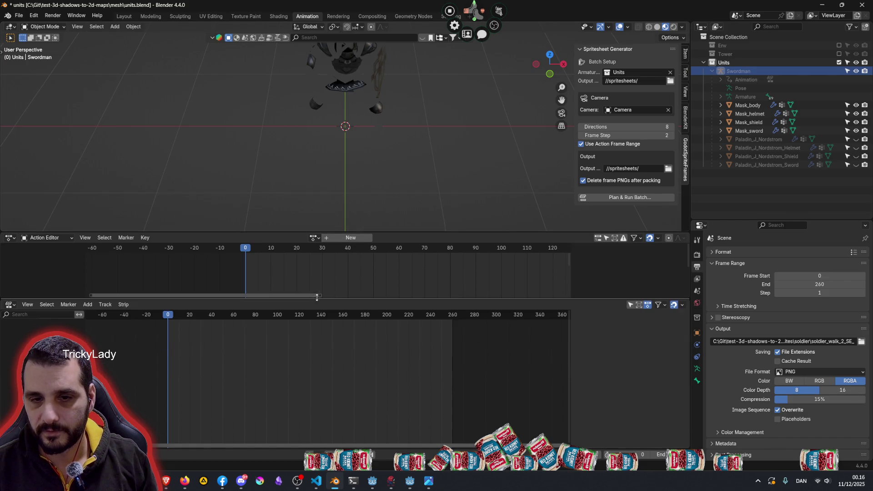
{"action": "left_click_drag", "start_coordinate": [301, 368], "coordinate": [311, 320]}
{"action": "left_click_drag", "start_coordinate": [409, 231], "coordinate": [410, 256]}
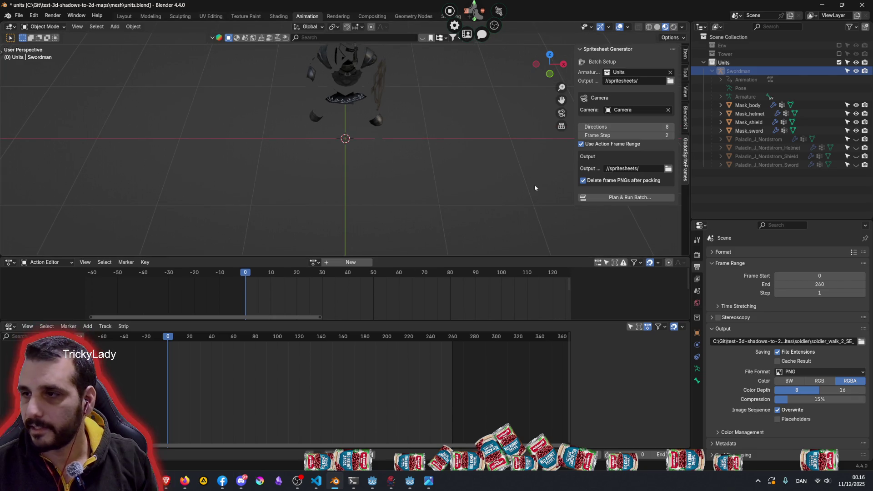
Step: Highlight Mask_body and Swordman, then toggle the Units collection to reveal the Paladin objects
{"action": "left_click", "coordinate": [749, 104]}
{"action": "left_click", "coordinate": [745, 72]}
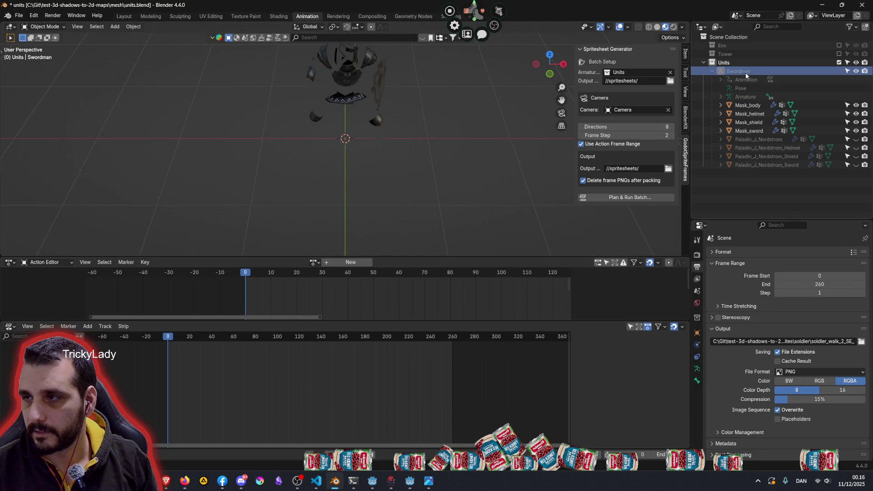
{"action": "left_click", "coordinate": [840, 62]}
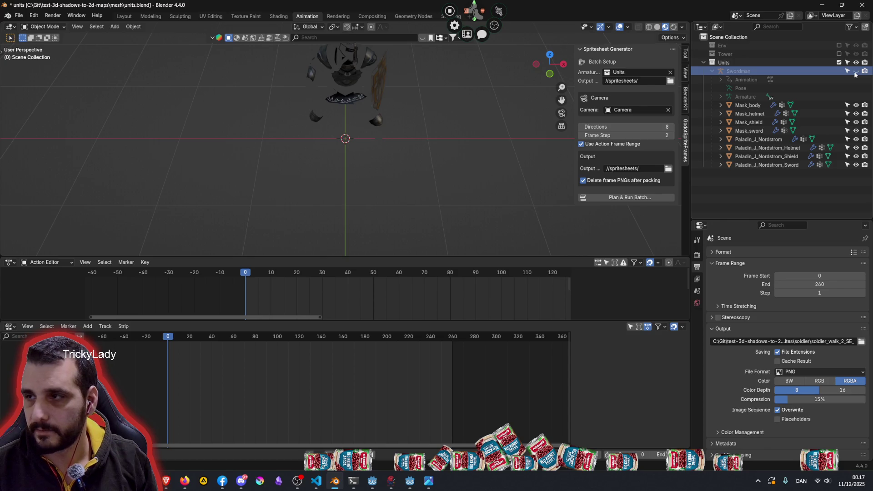
Step: Unhide Swordman, then hide the Paladin body and all its gear in the Outliner
{"action": "left_click", "coordinate": [856, 71]}
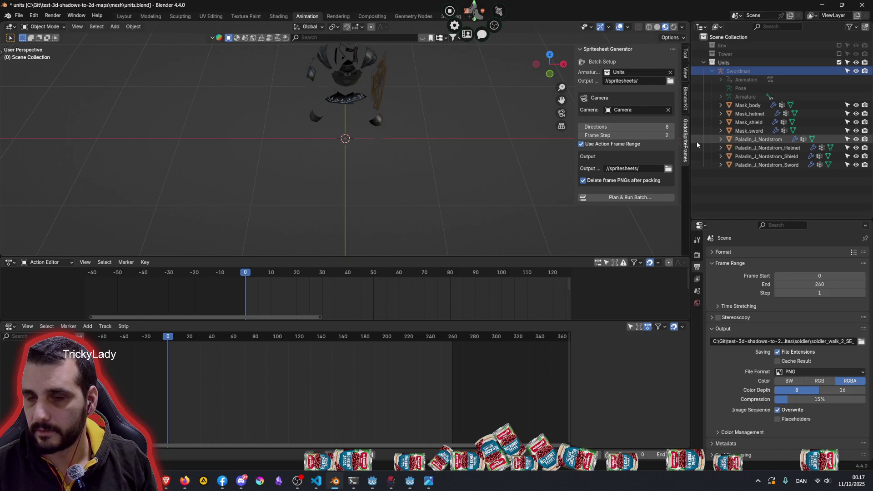
{"action": "mouse_move", "coordinate": [399, 161]}
{"action": "middle_mouse_down"}
{"action": "mouse_move", "coordinate": [392, 182]}
{"action": "mouse_move", "coordinate": [399, 132]}
{"action": "mouse_move", "coordinate": [419, 138]}
{"action": "mouse_move", "coordinate": [426, 164]}
{"action": "mouse_move", "coordinate": [374, 94]}
{"action": "mouse_move", "coordinate": [319, 120]}
{"action": "mouse_move", "coordinate": [314, 138]}
{"action": "mouse_move", "coordinate": [346, 151]}
{"action": "middle_mouse_up"}
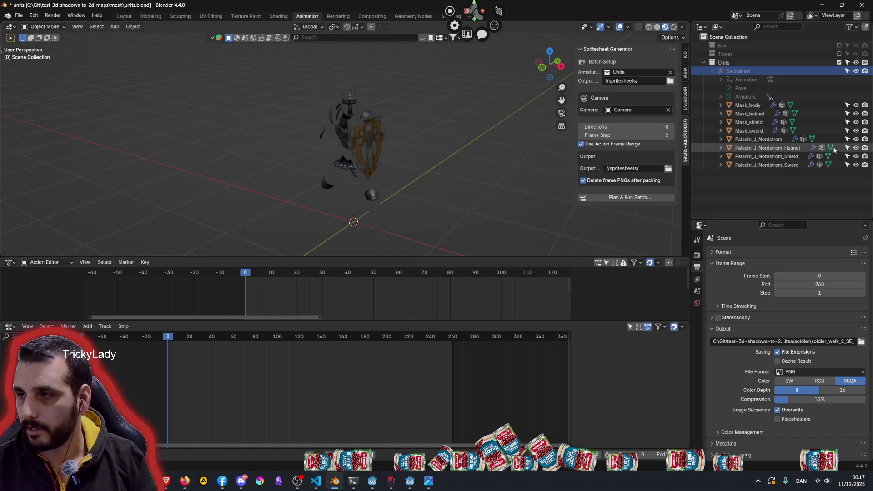
{"action": "left_click", "coordinate": [758, 139]}
{"action": "left_click", "coordinate": [754, 165], "text": "shift"}
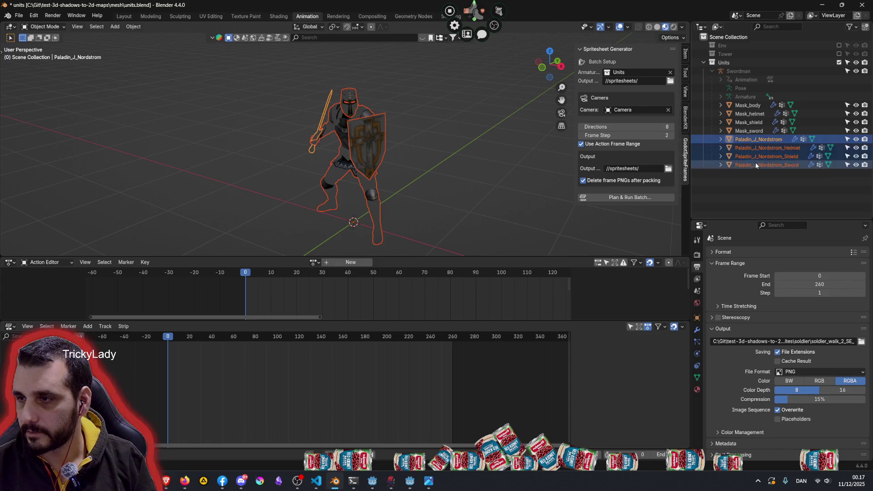
{"action": "left_click_drag", "start_coordinate": [856, 139], "coordinate": [856, 167]}
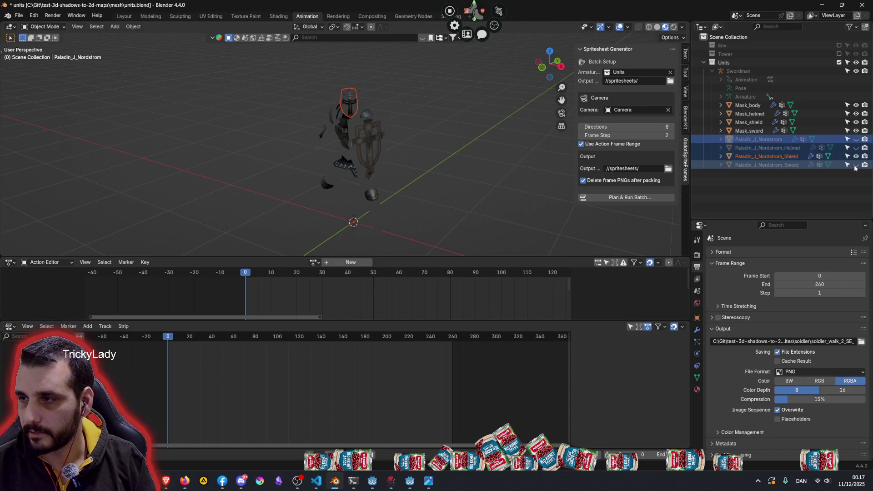
{"action": "left_click", "coordinate": [855, 165]}
Step: Scrub the timeline to check the mask pose and make the Swordman rig active
{"action": "middle_click_drag", "start_coordinate": [434, 177], "coordinate": [431, 187]}
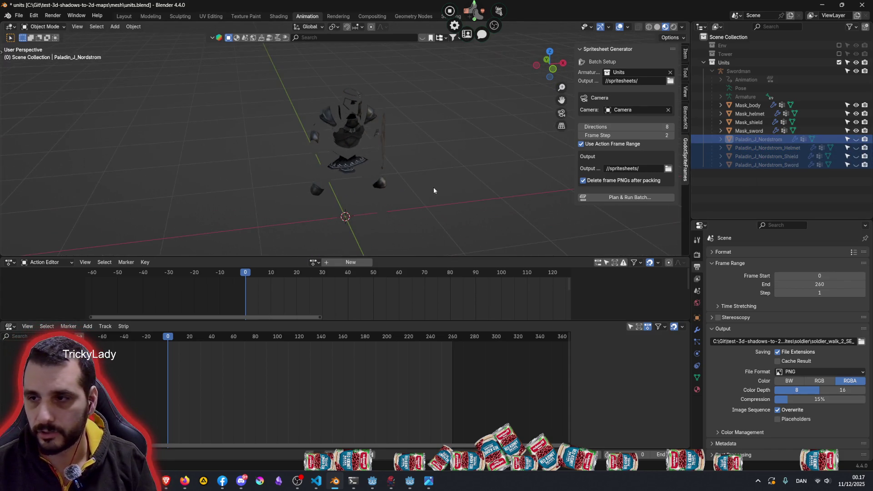
{"action": "mouse_move", "coordinate": [163, 346]}
{"action": "left_mouse_down"}
{"action": "mouse_move", "coordinate": [194, 339]}
{"action": "mouse_move", "coordinate": [164, 340]}
{"action": "left_mouse_up"}
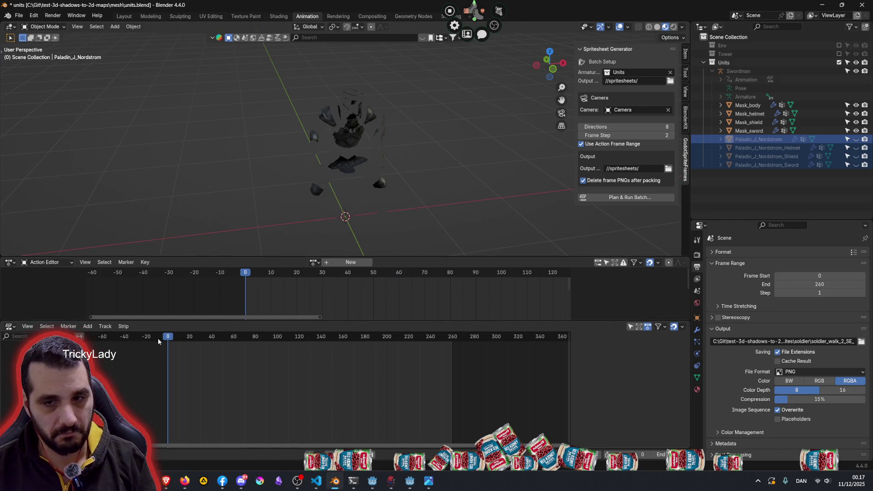
{"action": "left_click", "coordinate": [747, 71]}
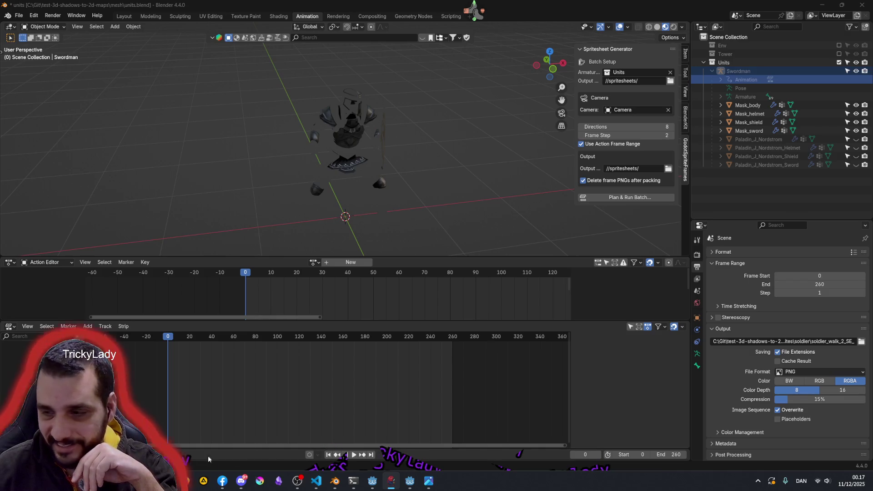
{"action": "middle_click_drag", "start_coordinate": [390, 204], "coordinate": [388, 224]}
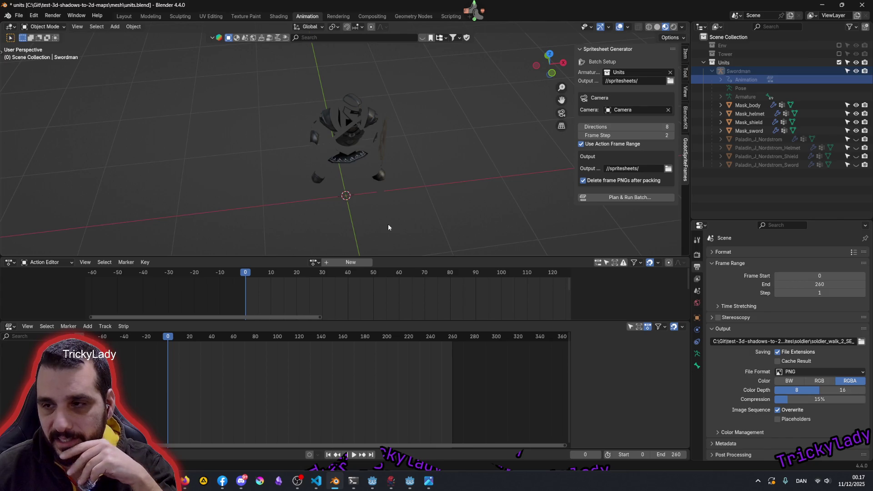
Step: Include the WalkBack action in the sprite sheet batch plan, then show the spritesheets folder
{"action": "left_click", "coordinate": [628, 197]}
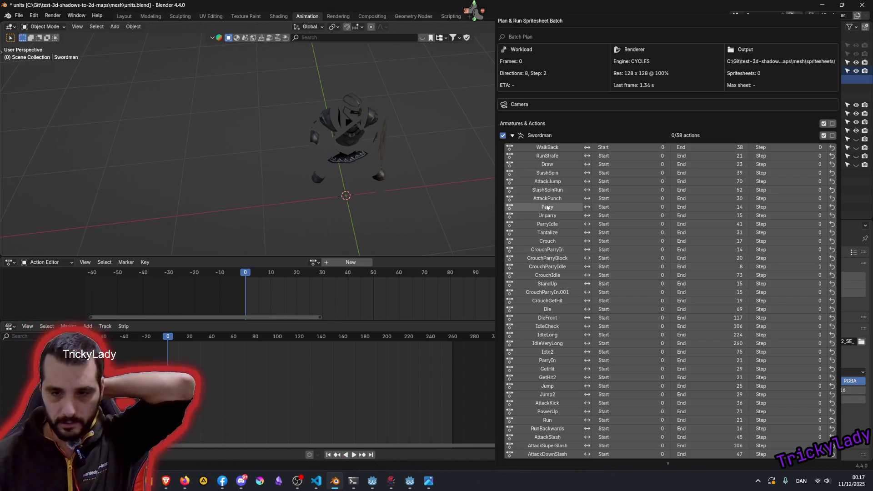
{"action": "left_click", "coordinate": [548, 148]}
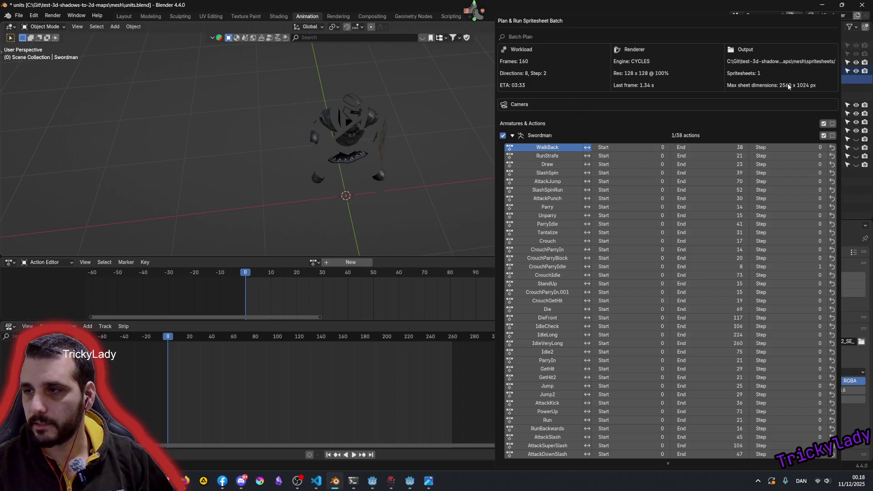
{"action": "mouse_move", "coordinate": [185, 481]}
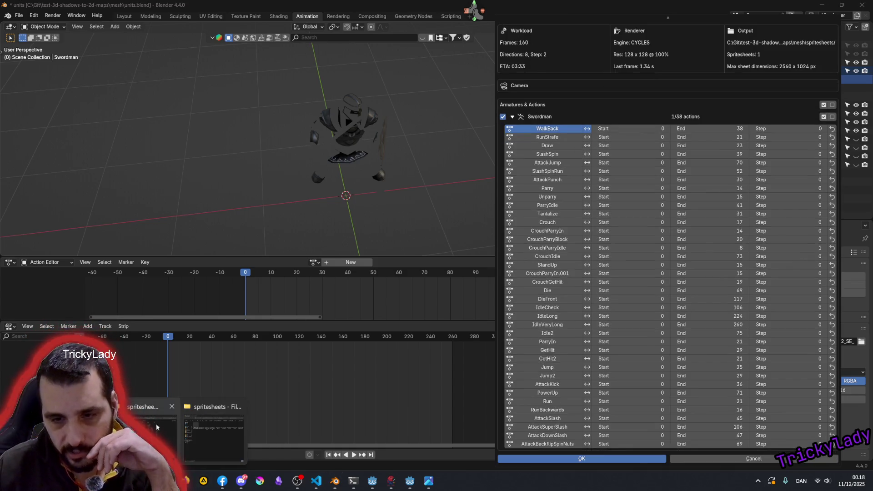
{"action": "left_click", "coordinate": [147, 433]}
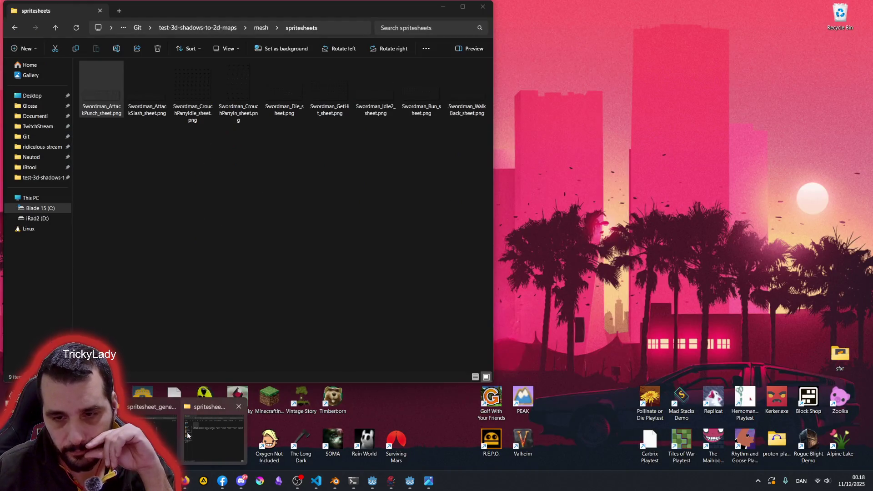